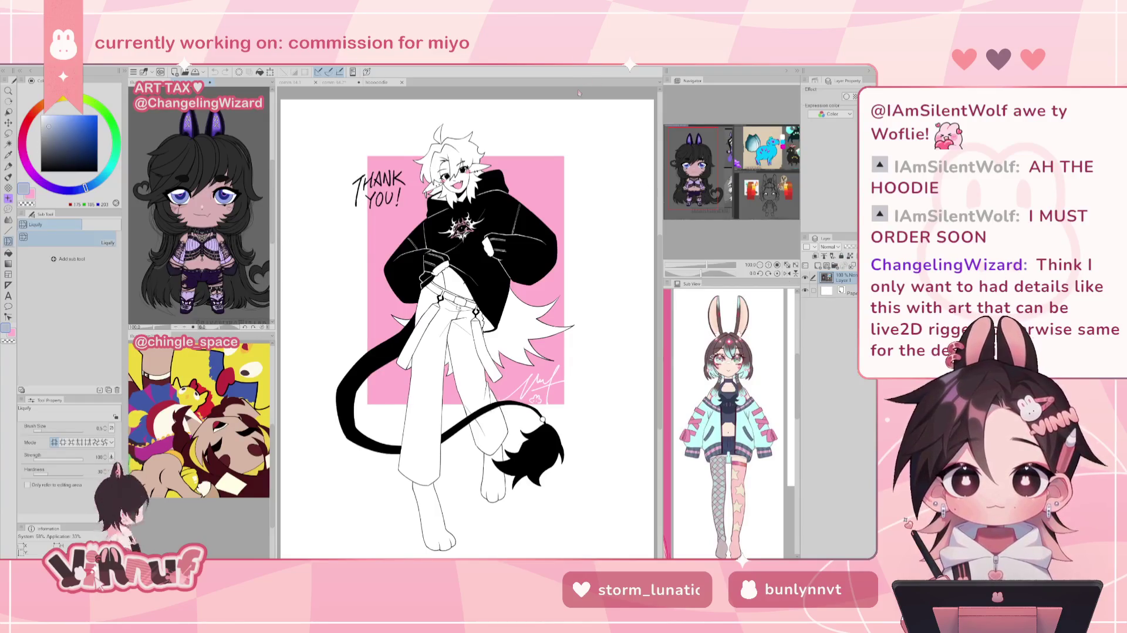
# Move past the other open commission canvases and make the chibi bunny artwork active.
pyautogui.click(805, 290)
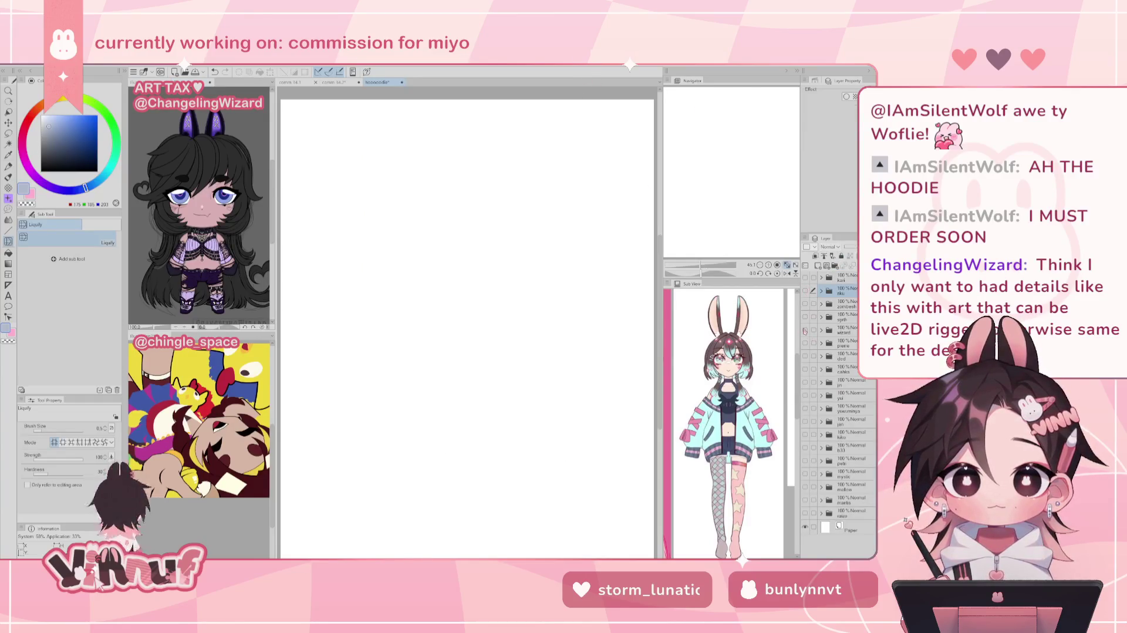
pyautogui.click(805, 329)
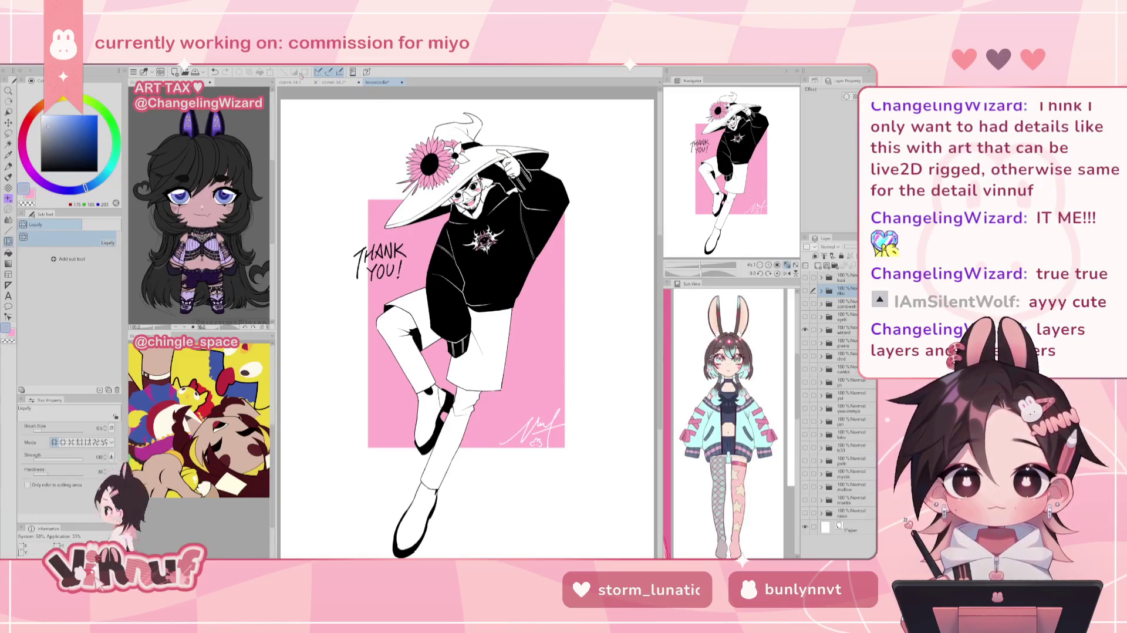
pyautogui.click(341, 83)
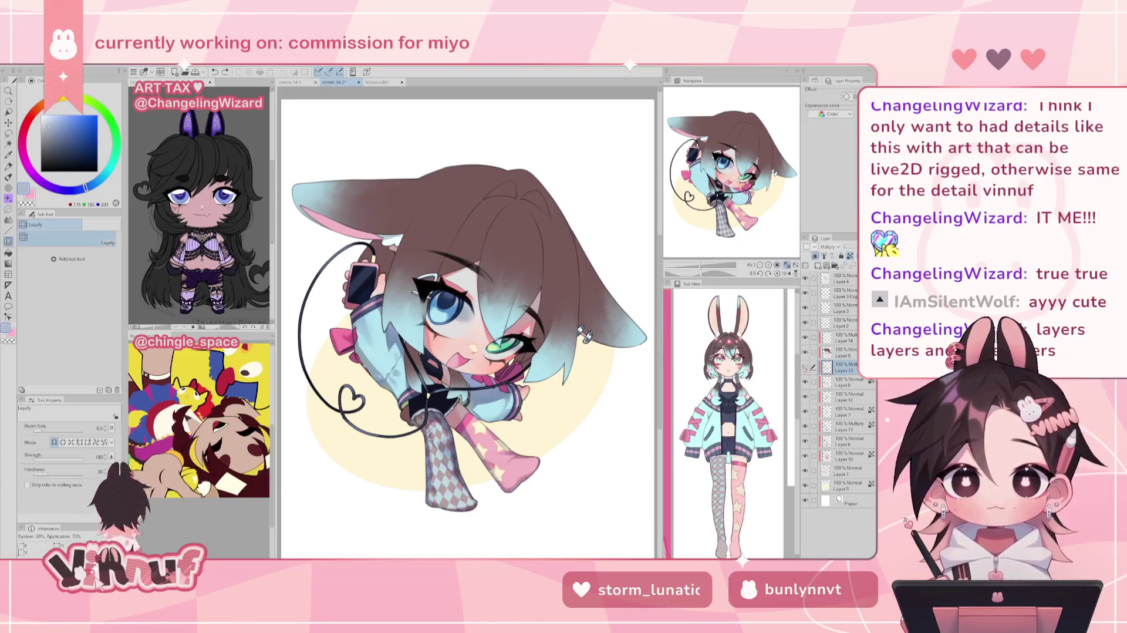
# Restore the sleeve selection, make Layer 14 active, and switch from Liquify to a brush.
pyautogui.hotkey('ctrl', 'd')
pyautogui.hotkey('ctrl', 'z')
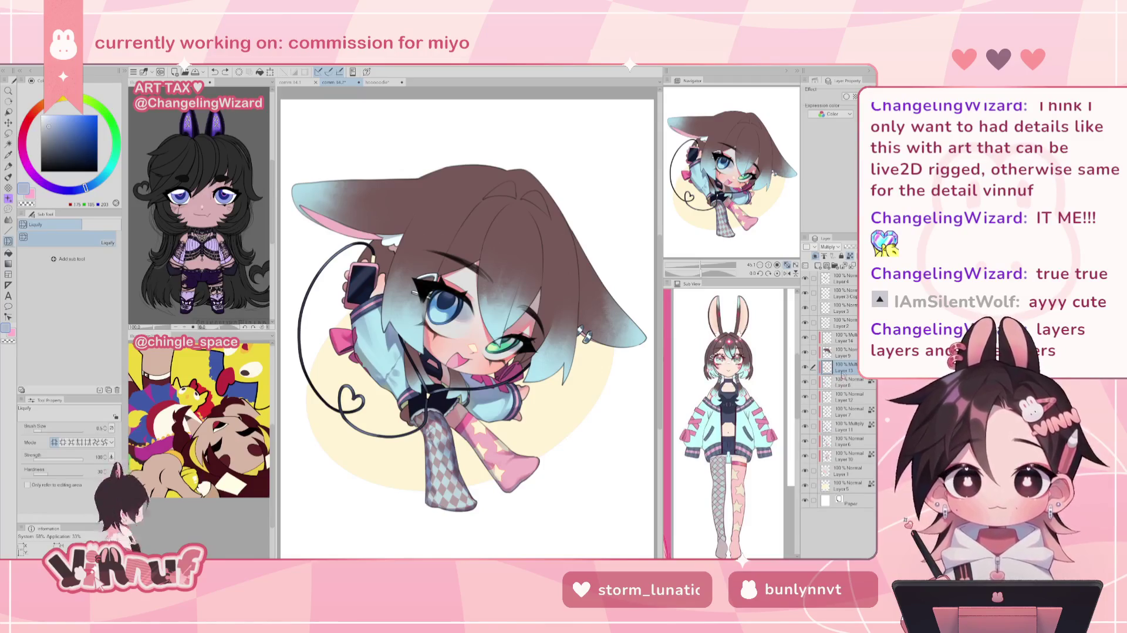
pyautogui.click(845, 352)
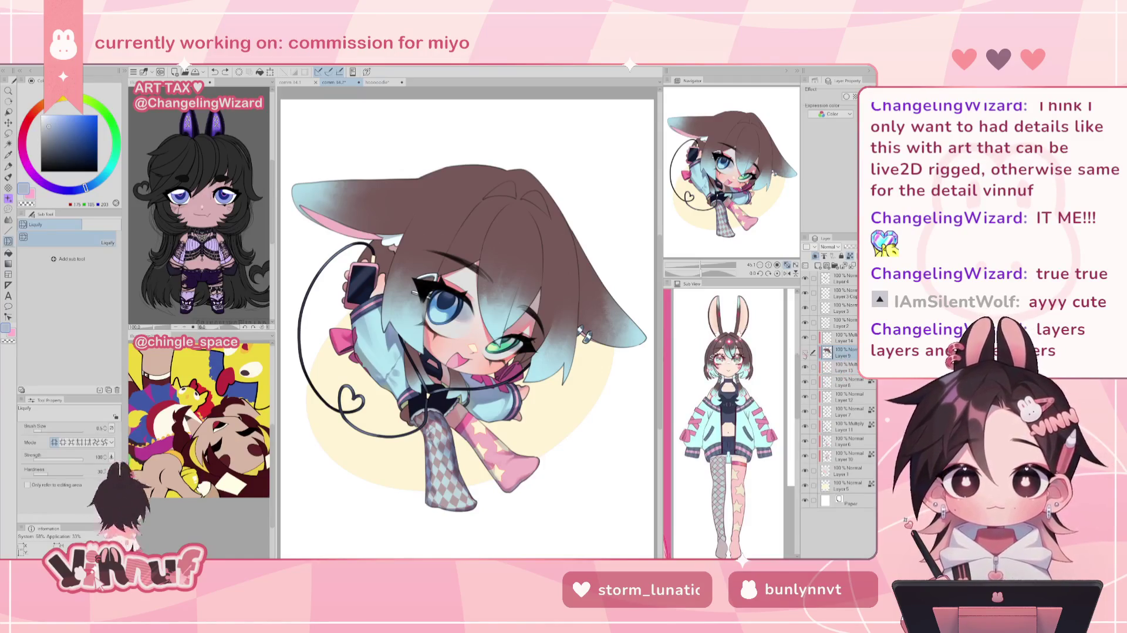
pyautogui.click(848, 337)
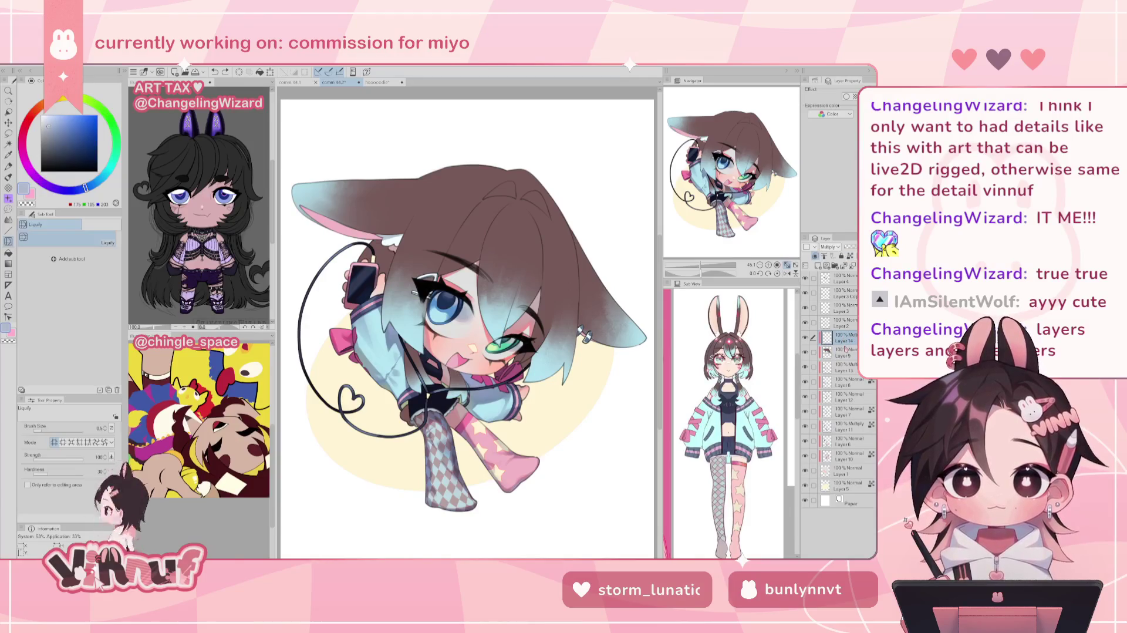
pyautogui.press('b')
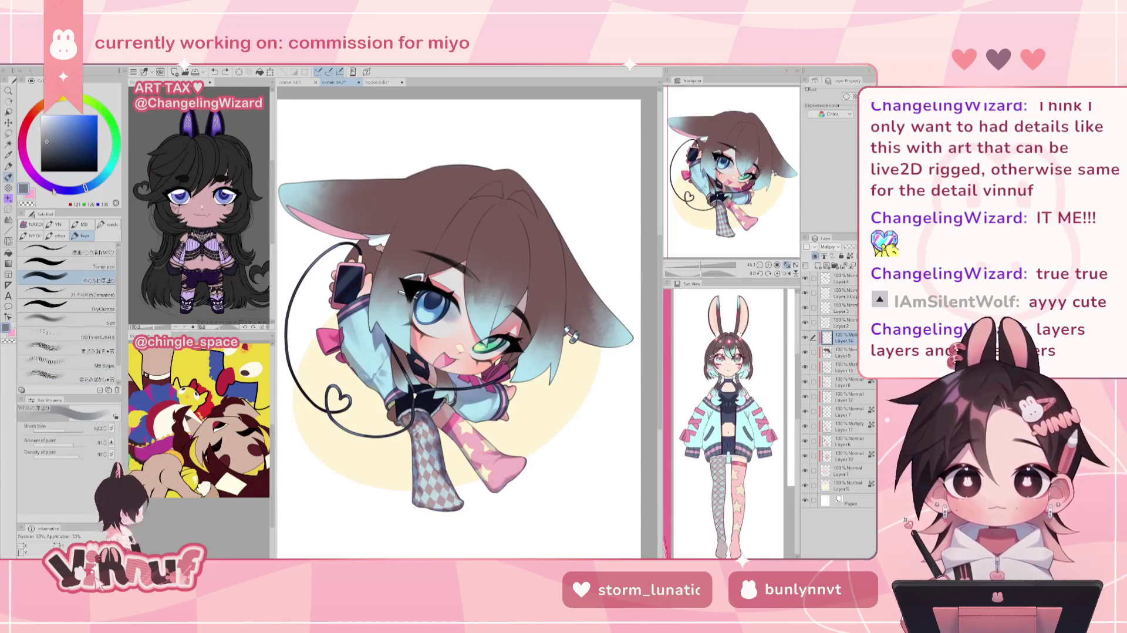
# Choose a pale greyish-purple paint colour, testing and undoing strokes on the hair.
pyautogui.moveTo(64, 190); pyautogui.dragTo(44, 184)
pyautogui.click(55, 128)
pyautogui.click(52, 134)
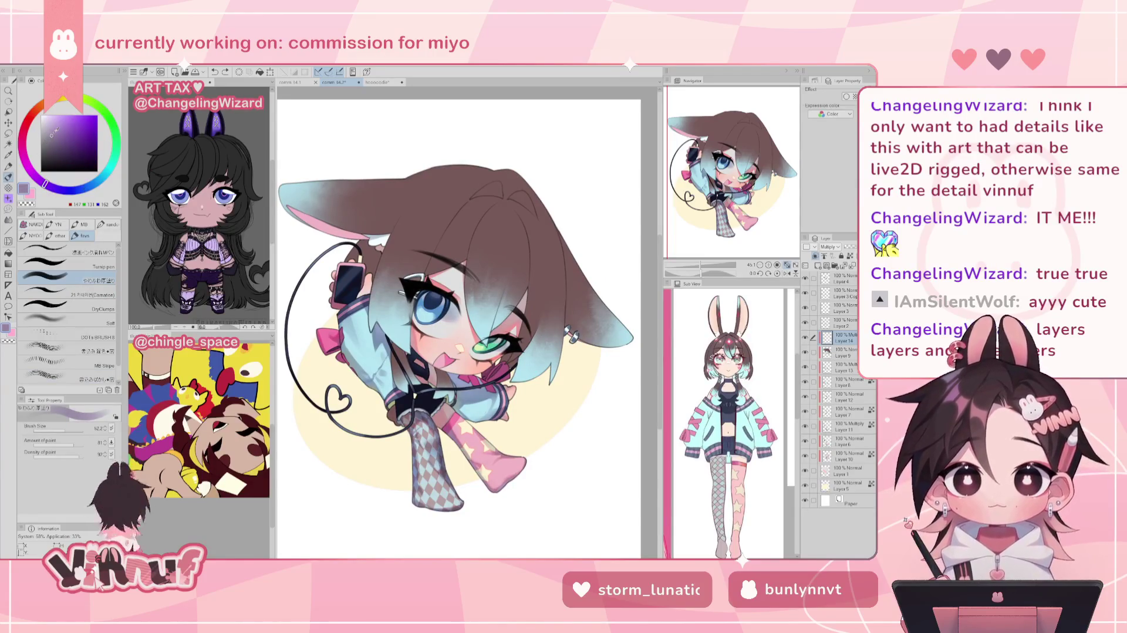
pyautogui.moveTo(447, 208); pyautogui.dragTo(412, 276)
pyautogui.hotkey('ctrl', 'z')
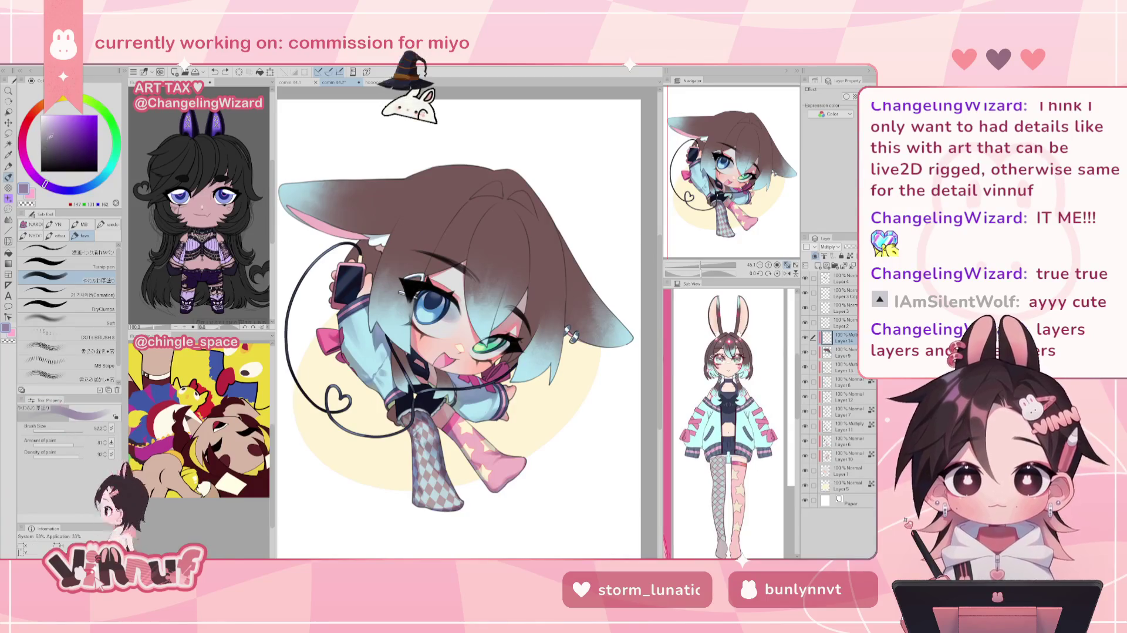
pyautogui.click(47, 130)
pyautogui.click(47, 132)
pyautogui.moveTo(446, 200); pyautogui.dragTo(405, 329)
pyautogui.hotkey('ctrl', 'z')
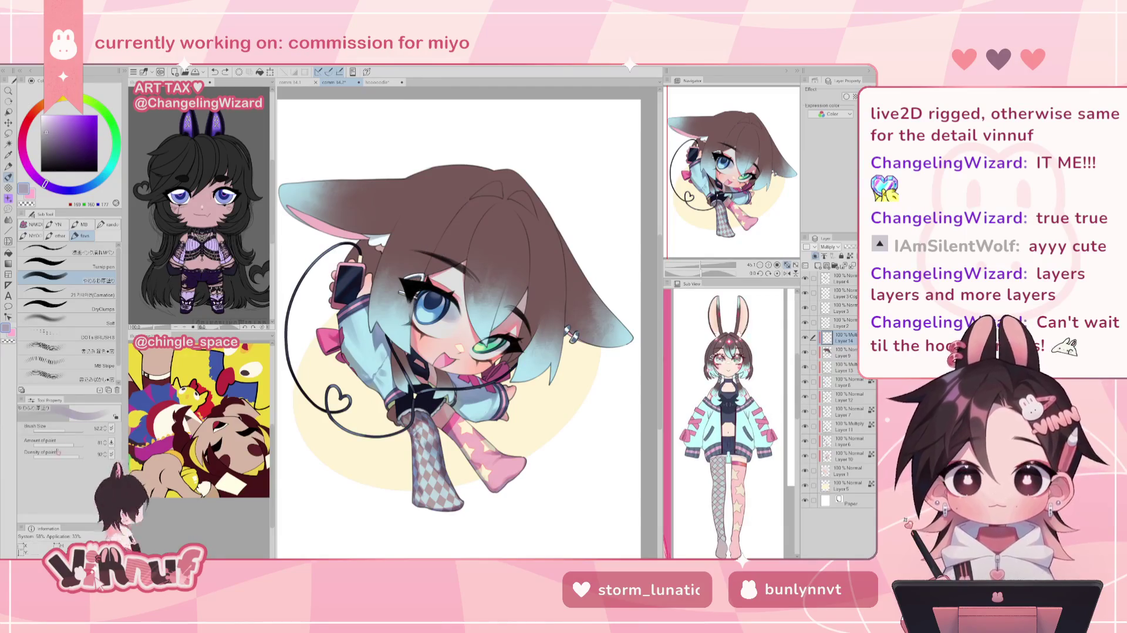
# Enlarge the brush to 119.2, nudge the colour toward magenta, and test a large hair stroke.
pyautogui.click(72, 429)
pyautogui.click(28, 169)
pyautogui.hotkey('ctrl', 'z')
pyautogui.moveTo(467, 188); pyautogui.dragTo(419, 279)
pyautogui.hotkey('ctrl', 'z')
pyautogui.hotkey('ctrl', 'z')
pyautogui.hotkey('ctrl', 'z')
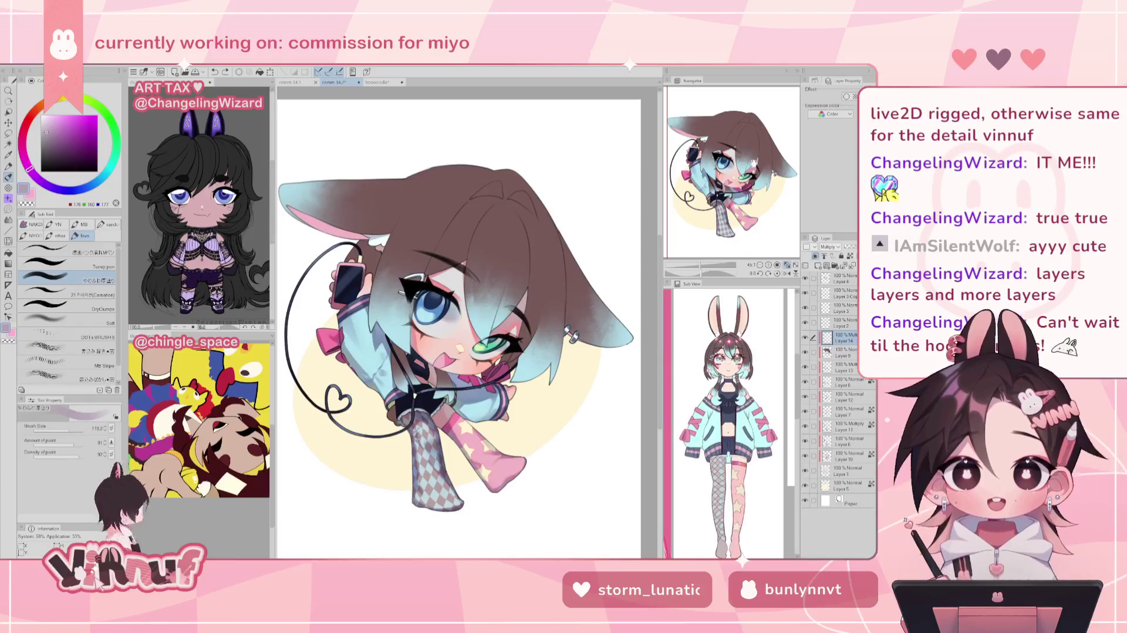
pyautogui.moveTo(291, 206); pyautogui.dragTo(298, 226)
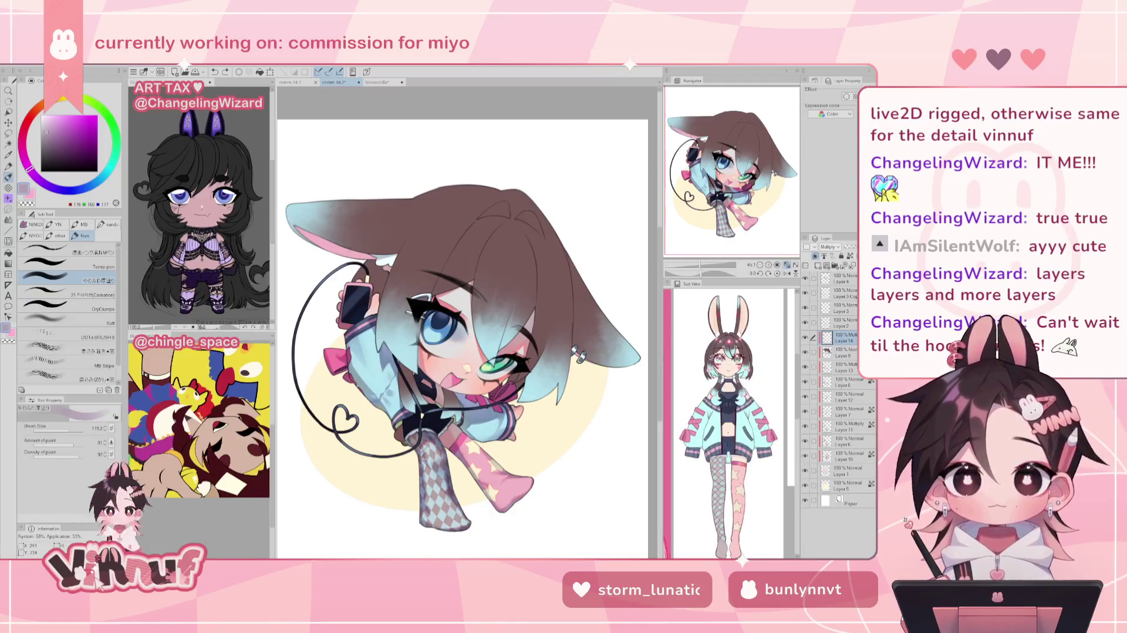
# Airbrush soft shading inside the left ear, toggling undo and redo to compare it.
pyautogui.moveTo(357, 242); pyautogui.dragTo(303, 222)
pyautogui.hotkey('ctrl', 'z')
pyautogui.hotkey('ctrl', 'y')
pyautogui.hotkey('ctrl', 'z')
pyautogui.hotkey('ctrl', 'y')
pyautogui.scroll(1, 375, 217)
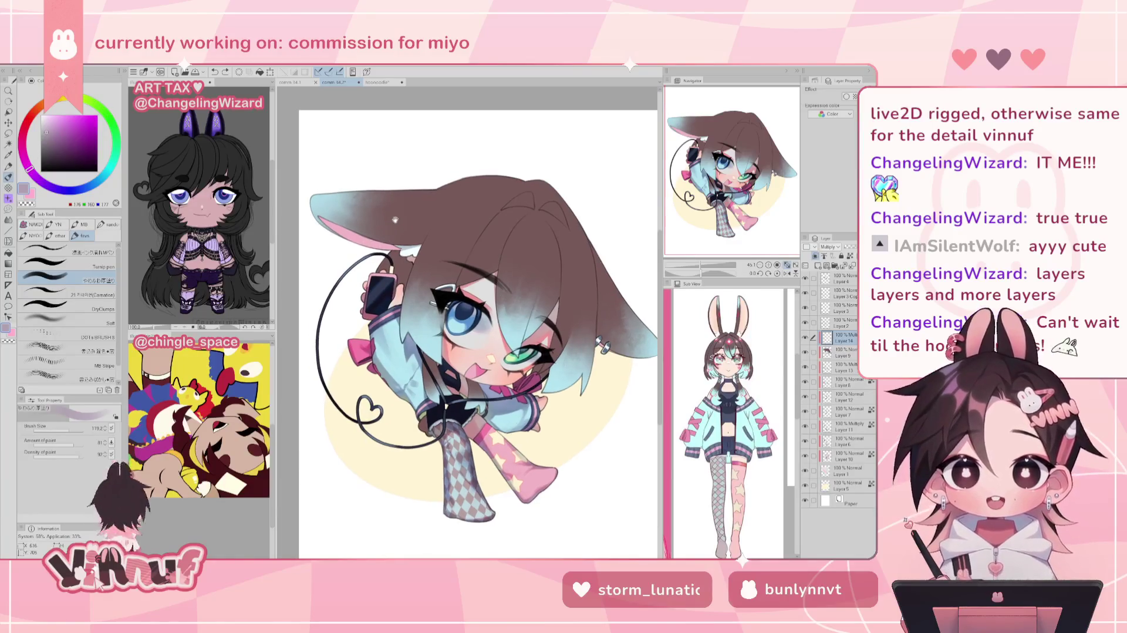
pyautogui.hotkey('ctrl', 'z')
pyautogui.hotkey('ctrl', 'y')
pyautogui.hotkey('ctrl', 'z')
pyautogui.hotkey('ctrl', 'y')
pyautogui.hotkey('ctrl', 'z')
pyautogui.hotkey('ctrl', 'y')
pyautogui.hotkey('ctrl', 'z')
pyautogui.hotkey('ctrl', 'y')
pyautogui.hotkey('ctrl', 'z')
pyautogui.hotkey('ctrl', 'y')
pyautogui.hotkey('ctrl', 'z')
pyautogui.hotkey('ctrl', 'y')
pyautogui.hotkey('ctrl', 'z')
pyautogui.hotkey('ctrl', 'y')
pyautogui.hotkey('ctrl', 'z')
pyautogui.hotkey('ctrl', 'y')
pyautogui.hotkey('ctrl', 'z')
pyautogui.hotkey('ctrl', 'y')
pyautogui.hotkey('ctrl', 'z')
pyautogui.hotkey('ctrl', 'y')
pyautogui.hotkey('ctrl', 'z')
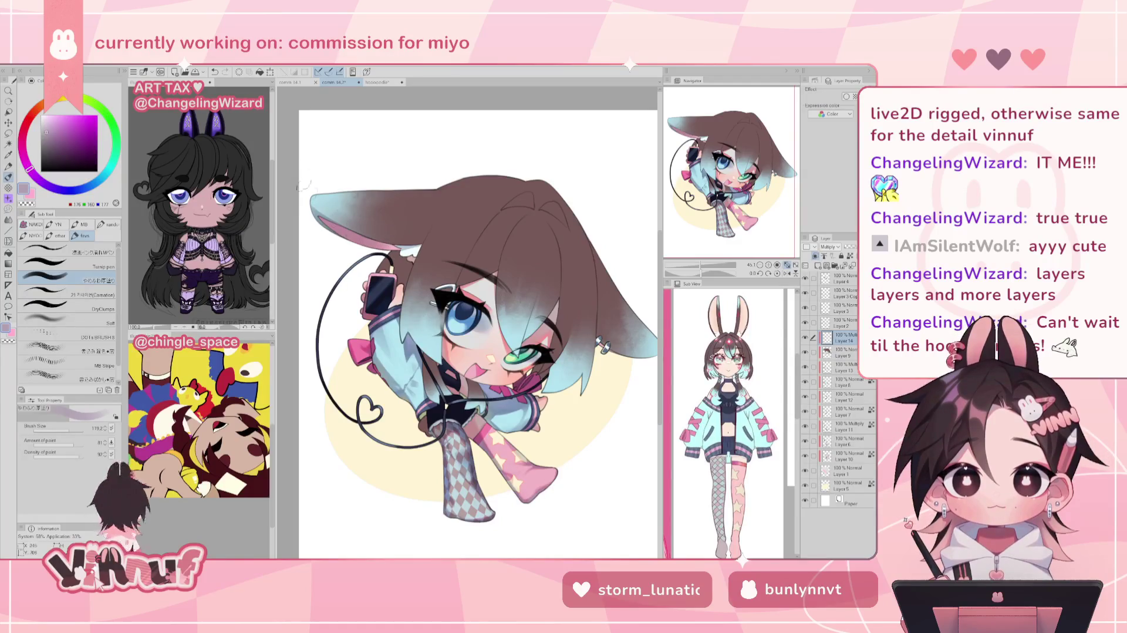
pyautogui.hotkey('ctrl', 'y')
pyautogui.hotkey('ctrl', 'z')
pyautogui.hotkey('ctrl', 'y')
pyautogui.hotkey('ctrl', 'z')
pyautogui.hotkey('ctrl', 'y')
pyautogui.hotkey('ctrl', 'z')
# Try darker shading inside the left ear, then revert to the lighter, pinker version.
pyautogui.moveTo(366, 233)
pyautogui.mouseDown()
pyautogui.moveTo(421, 252)
pyautogui.moveTo(379, 273)
pyautogui.moveTo(367, 291)
pyautogui.moveTo(373, 322)
pyautogui.moveTo(363, 317)
pyautogui.mouseUp()
pyautogui.hotkey('ctrl', 'y')
pyautogui.hotkey('ctrl', 'y')
pyautogui.hotkey('ctrl', 'z')
pyautogui.hotkey('ctrl', 'z')
pyautogui.hotkey('ctrl', 'z')
pyautogui.hotkey('ctrl', 'z')
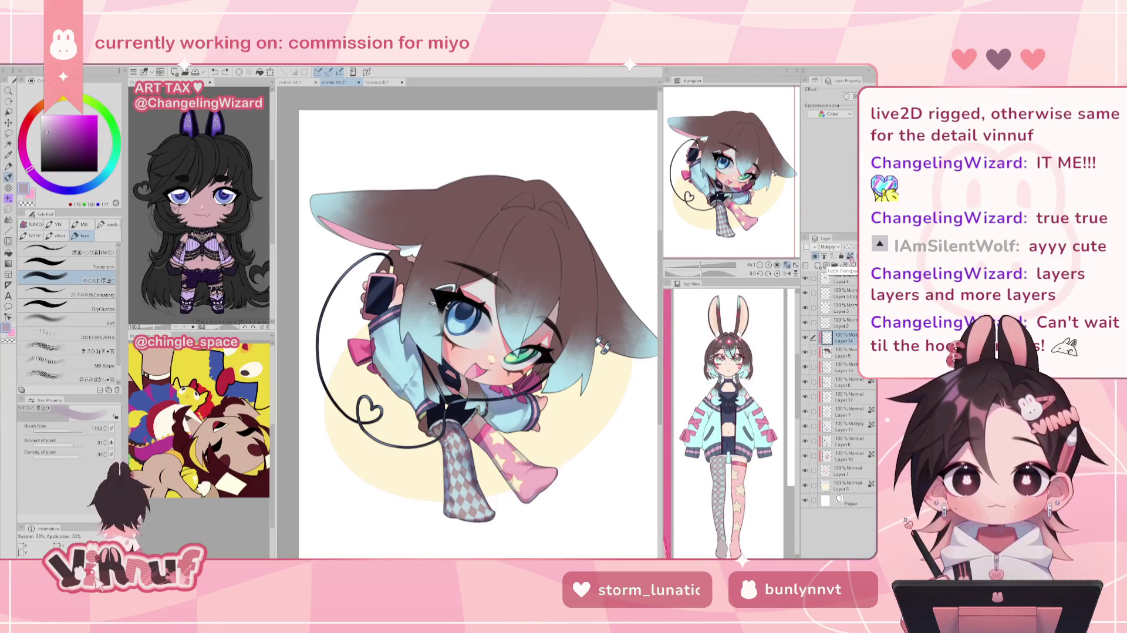
# Load a selection of the character's full silhouette from Layer 9 and dab the ear.
pyautogui.click(844, 353)
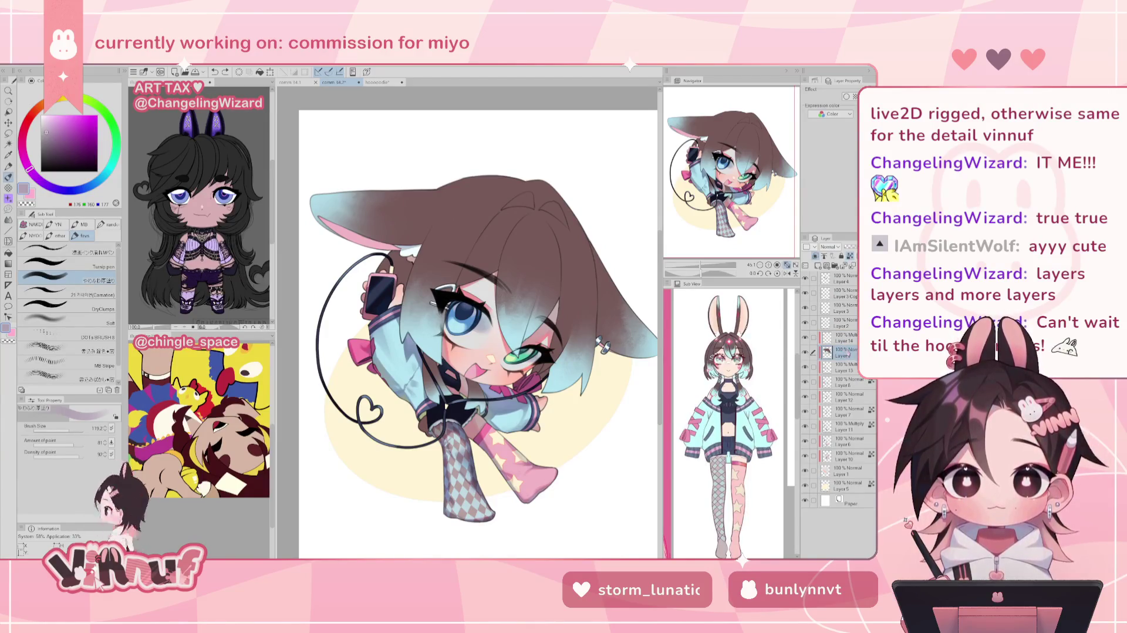
pyautogui.rightClick(849, 354)
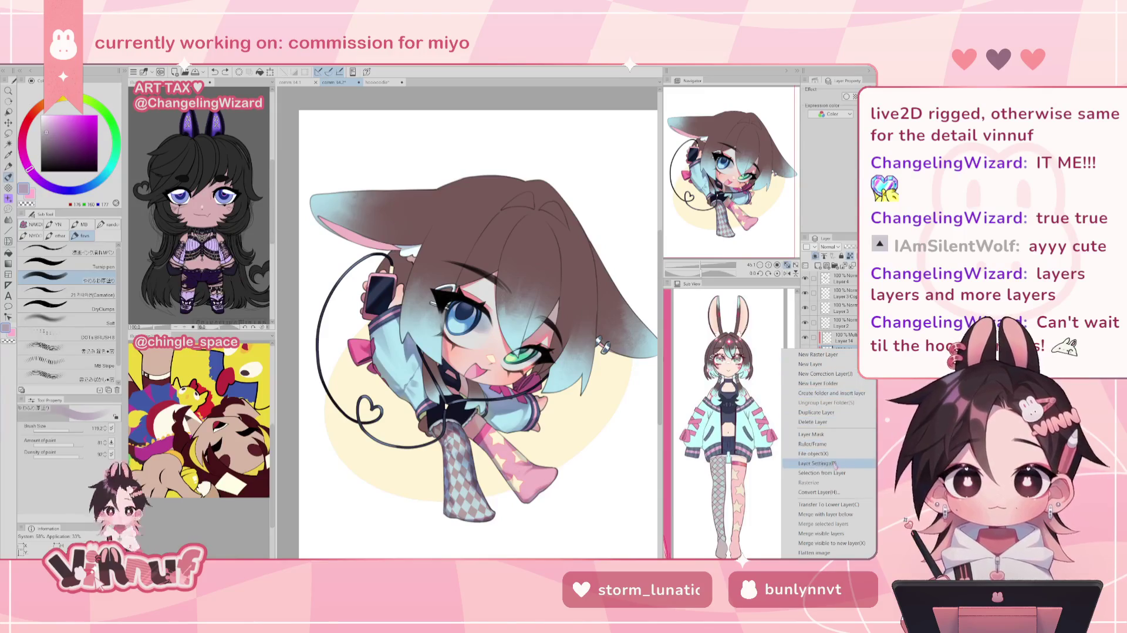
pyautogui.click(734, 474)
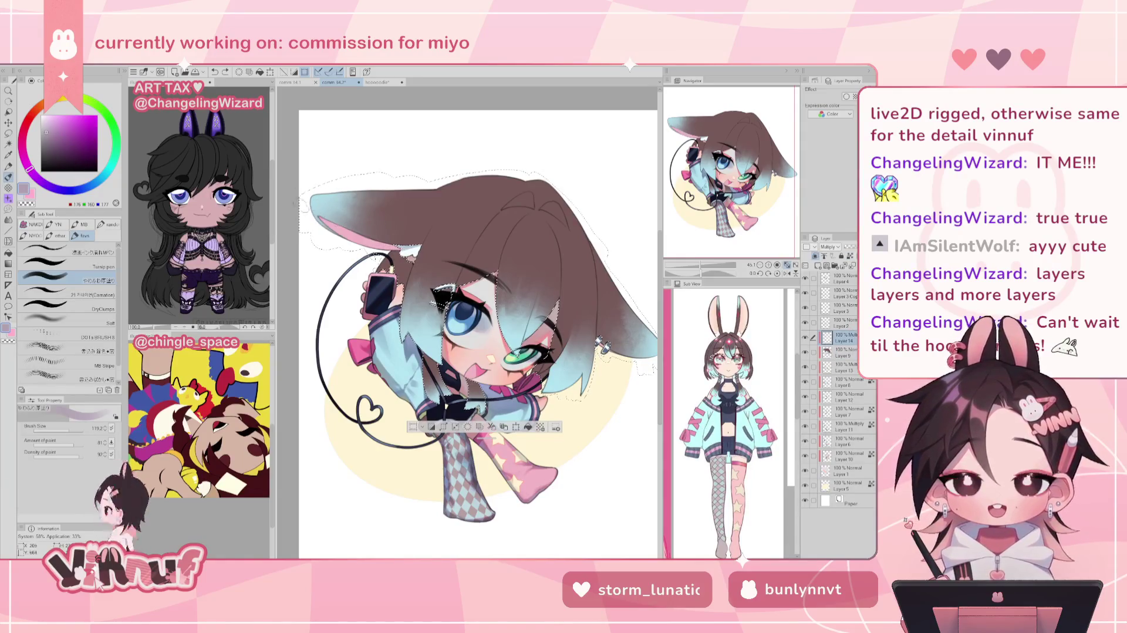
pyautogui.moveTo(338, 210); pyautogui.dragTo(346, 218)
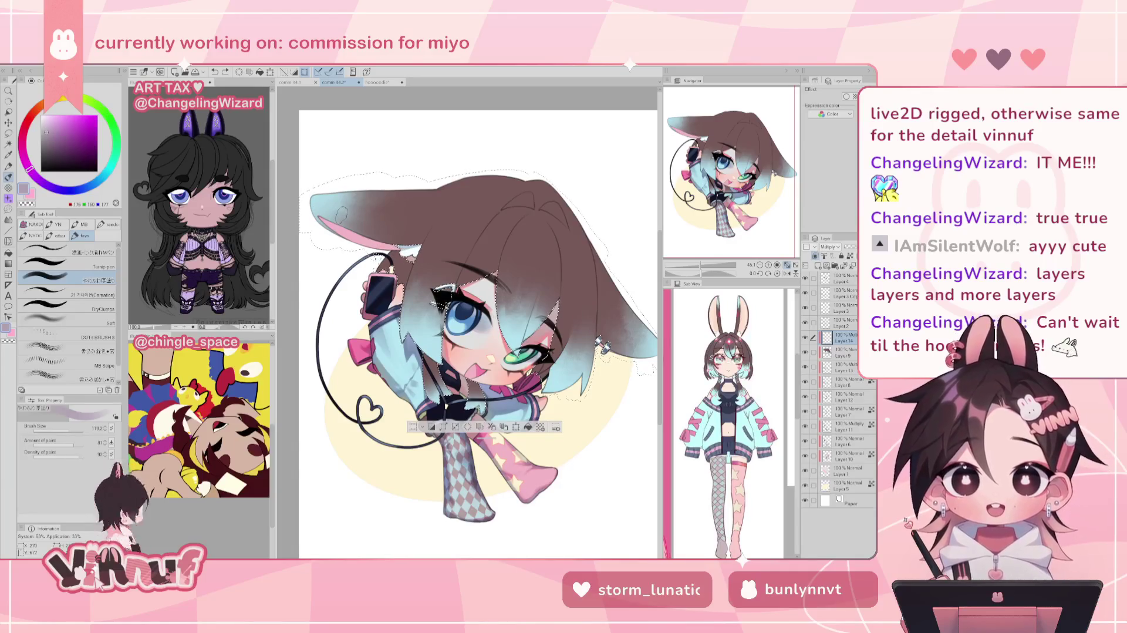
# Add a small greyish-mauve shading mark on the right ear inside the selection.
pyautogui.moveTo(379, 237)
pyautogui.mouseDown()
pyautogui.moveTo(387, 244)
pyautogui.moveTo(340, 221)
pyautogui.moveTo(419, 249)
pyautogui.moveTo(384, 259)
pyautogui.mouseUp()
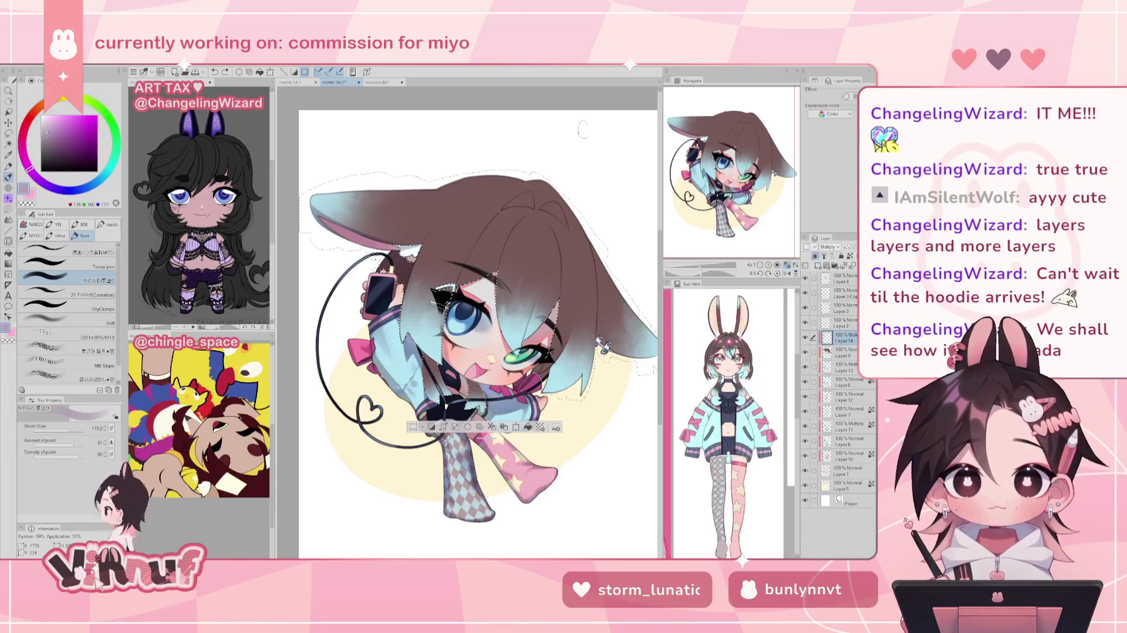
pyautogui.moveTo(361, 188); pyautogui.dragTo(351, 193)
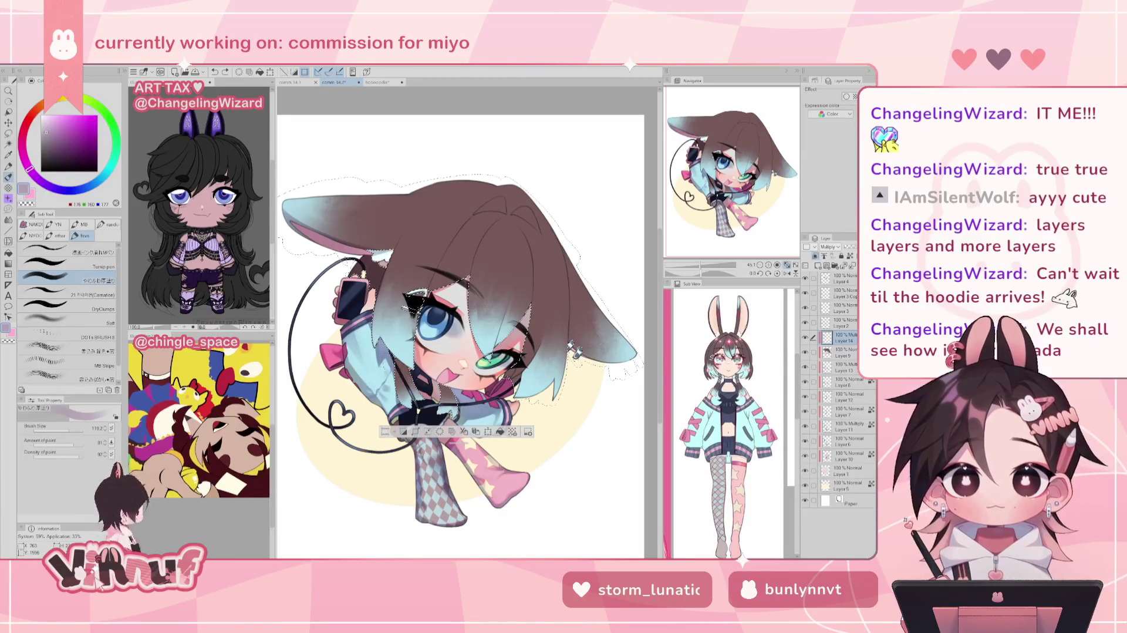
# Shrink the brush to about 15, then enlarge it to 37 while undoing test strokes.
pyautogui.click(63, 430)
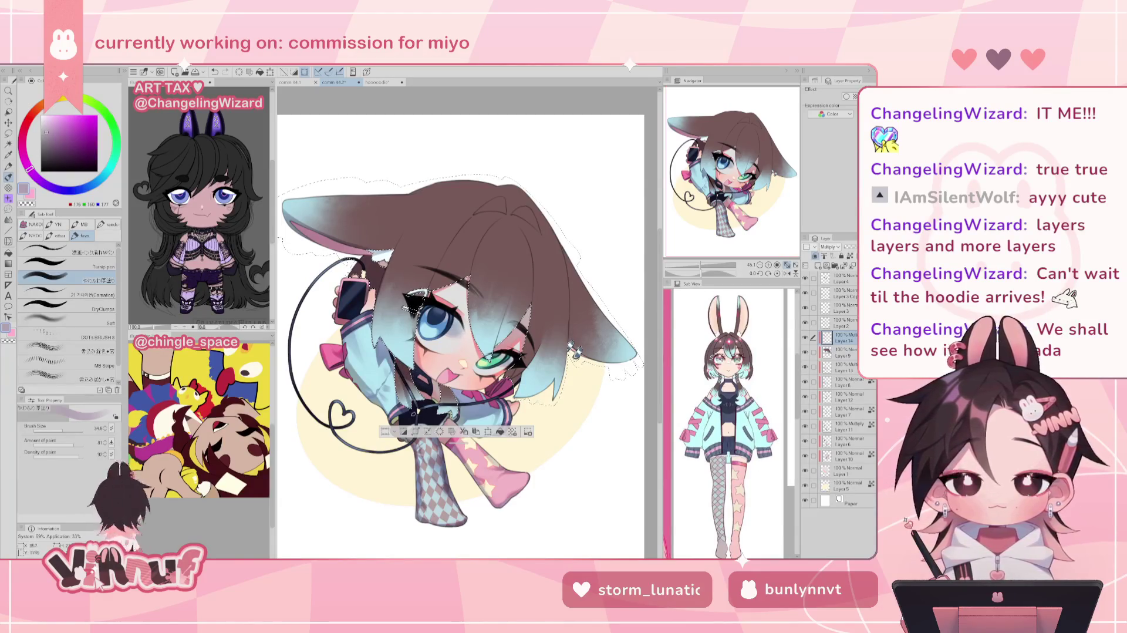
pyautogui.moveTo(61, 431); pyautogui.dragTo(58, 428)
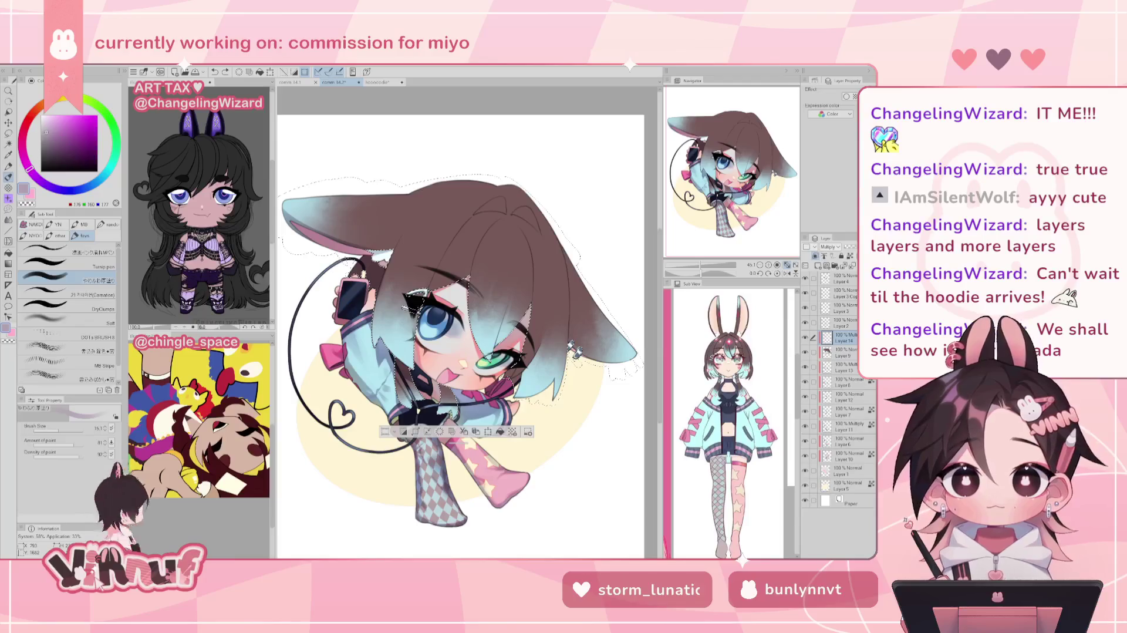
pyautogui.hotkey('ctrl', 'z')
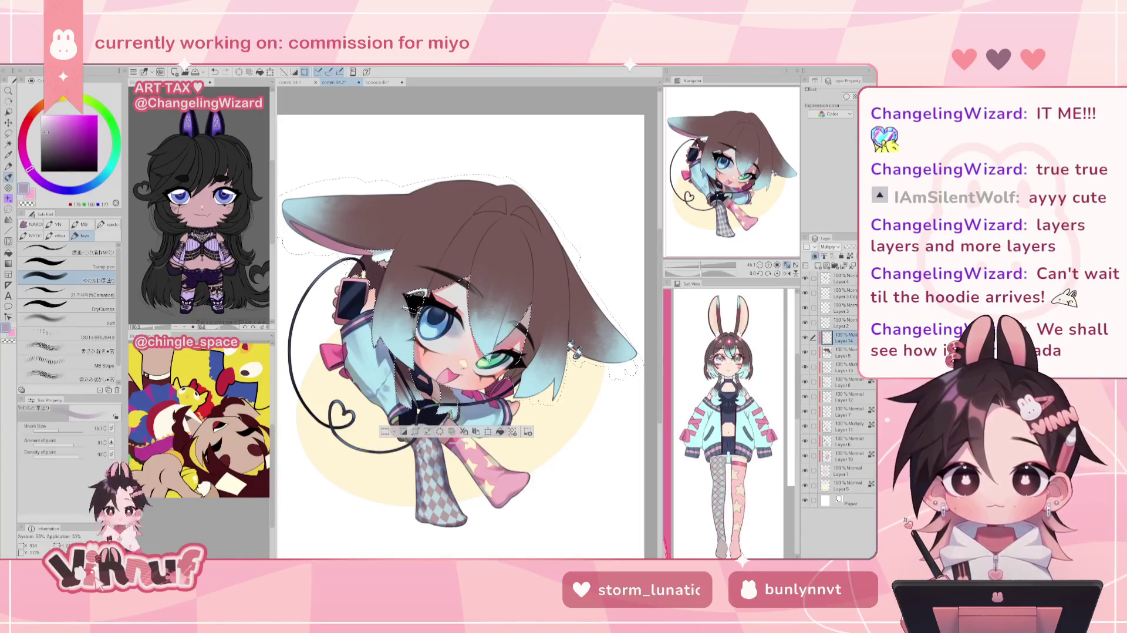
pyautogui.press(']')
pyautogui.press(']')
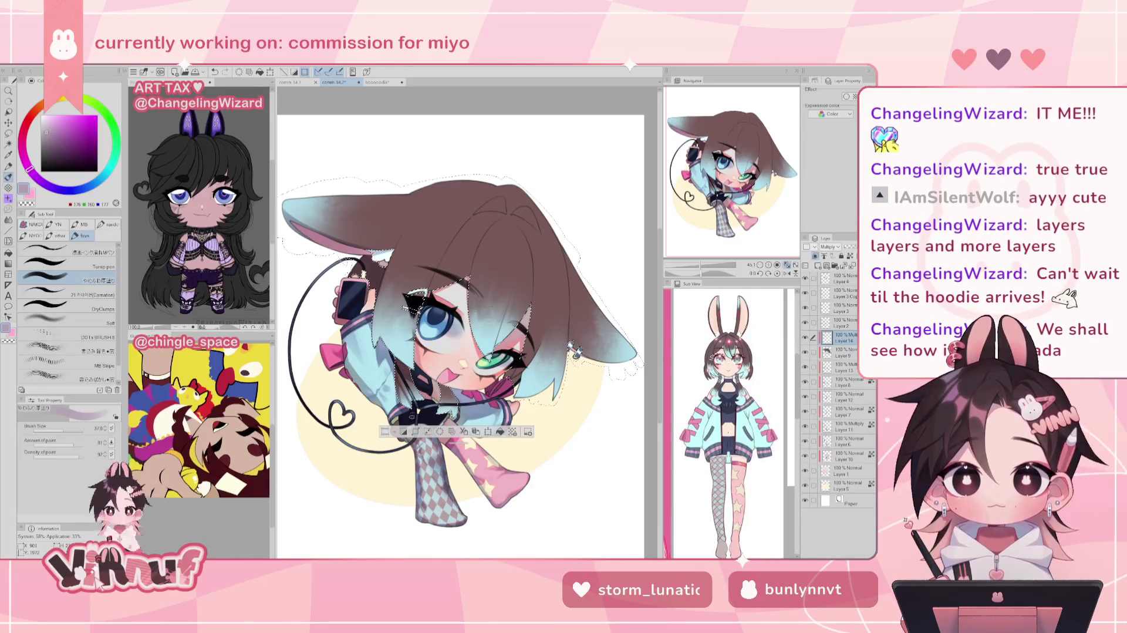
pyautogui.hotkey('ctrl', 'z')
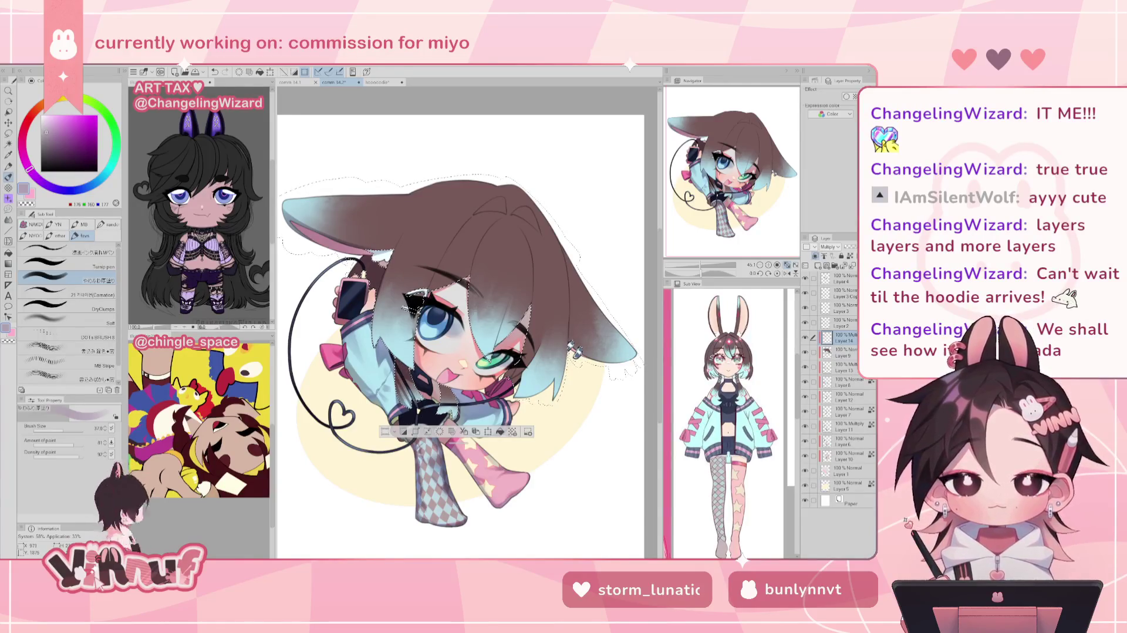
pyautogui.hotkey('ctrl', 'y')
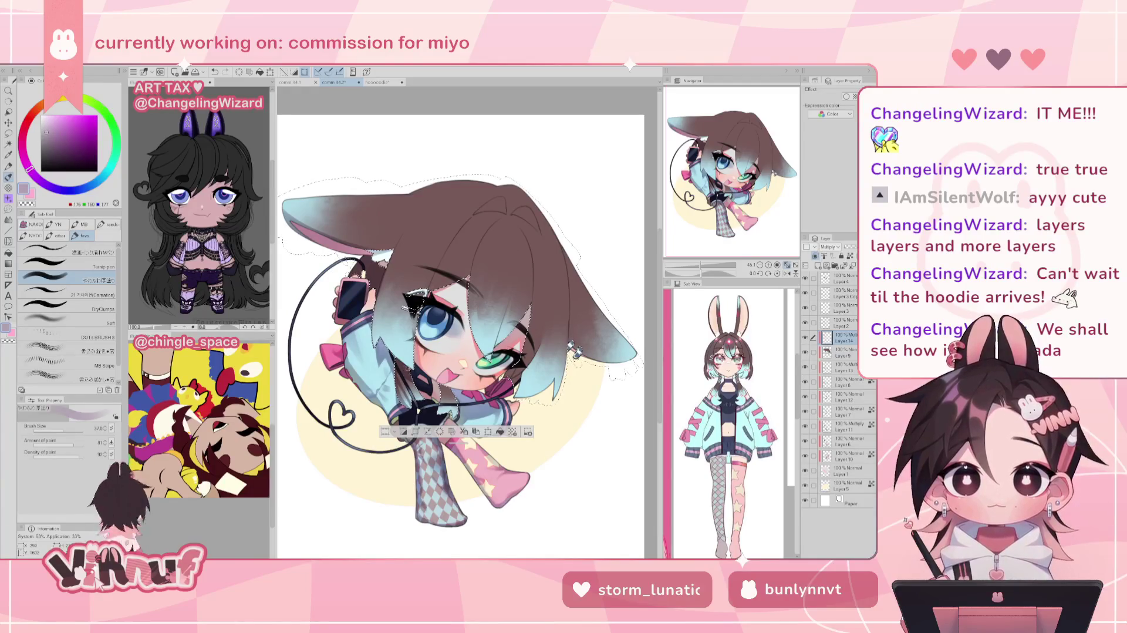
pyautogui.hotkey('ctrl', 'z')
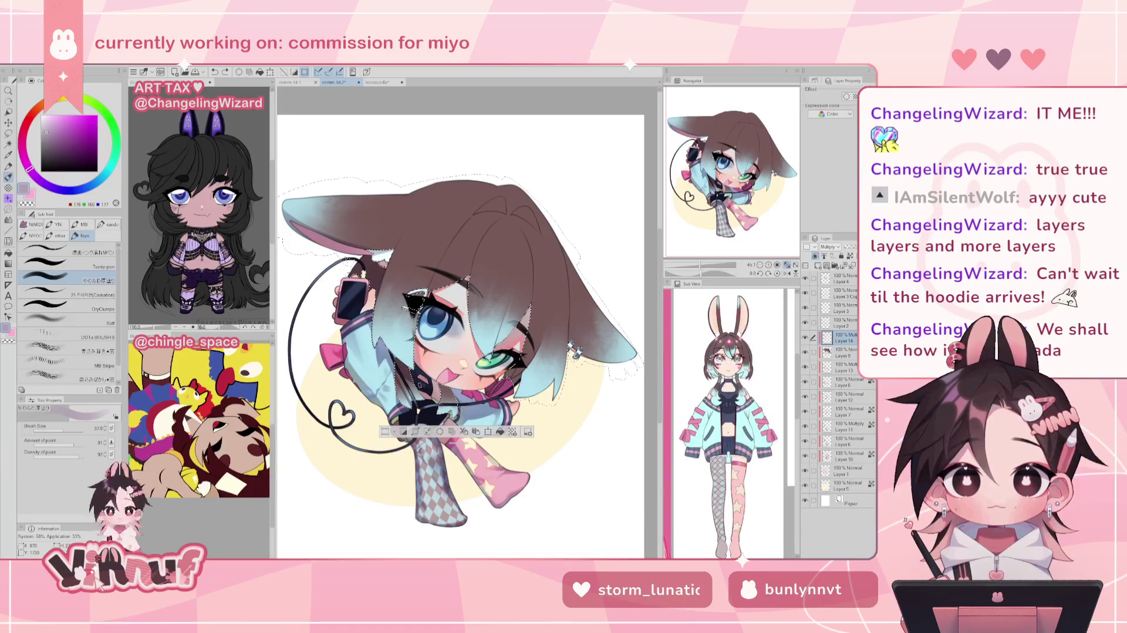
# Enlarge the brush for broad hair blending, then settle it at about 100.
pyautogui.press('[')
pyautogui.press('[')
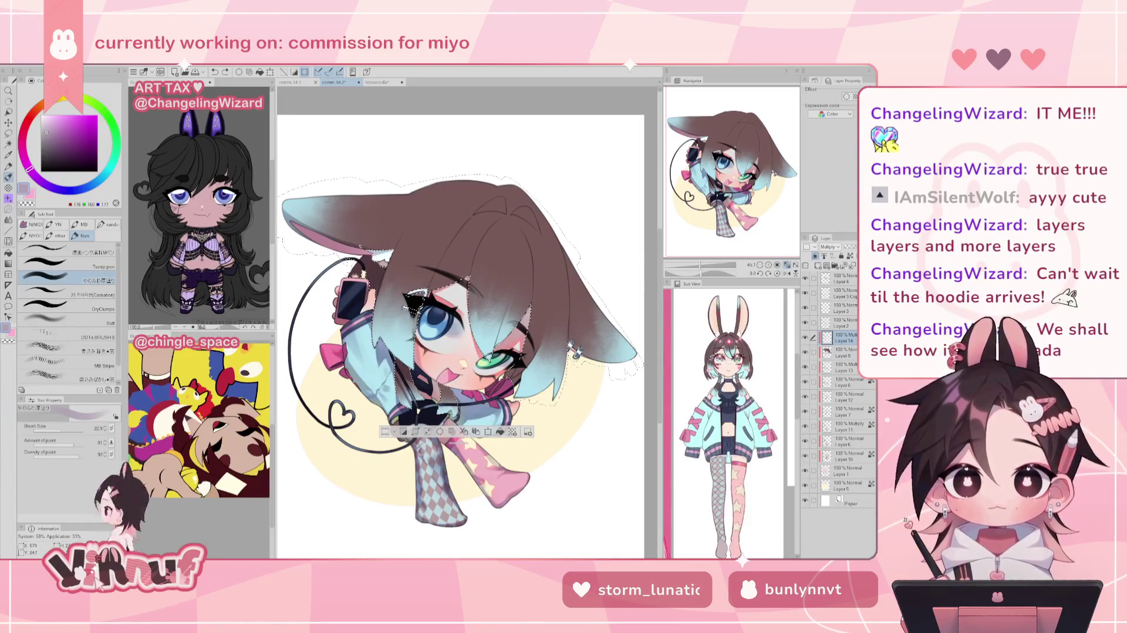
pyautogui.press(']')
pyautogui.press(']')
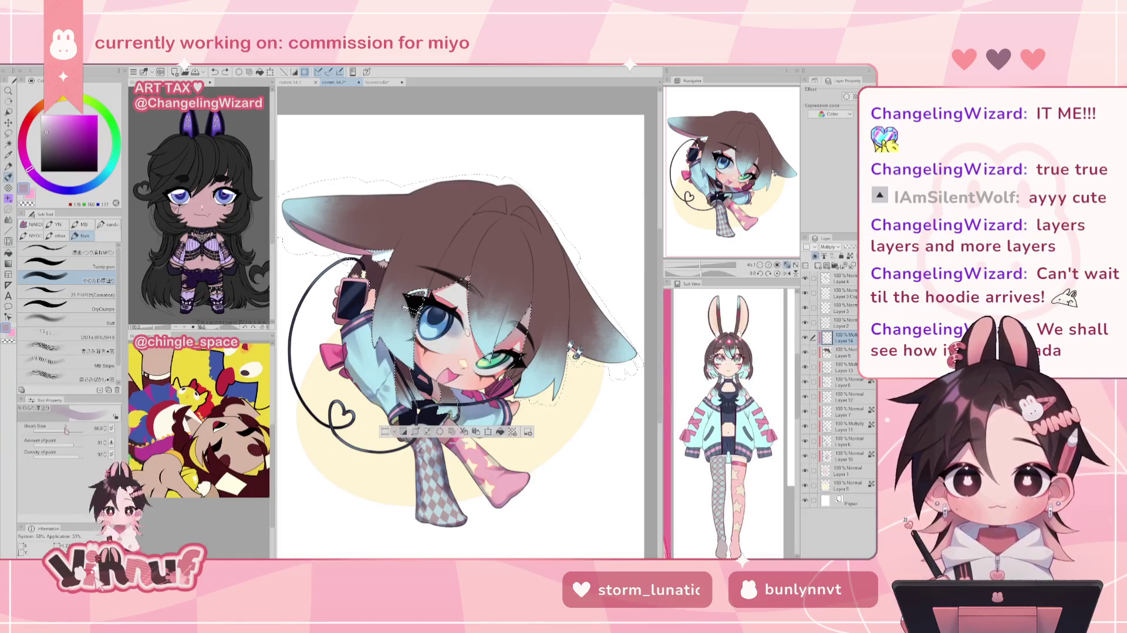
pyautogui.press(']')
pyautogui.press(']')
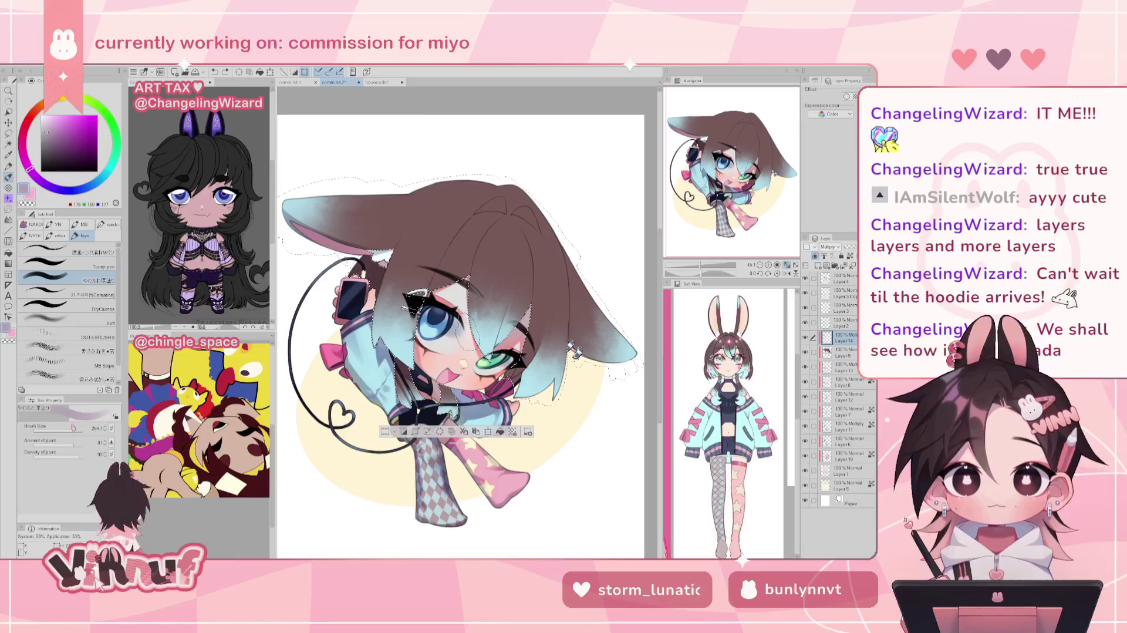
pyautogui.press(']')
pyautogui.press(']')
pyautogui.press(']')
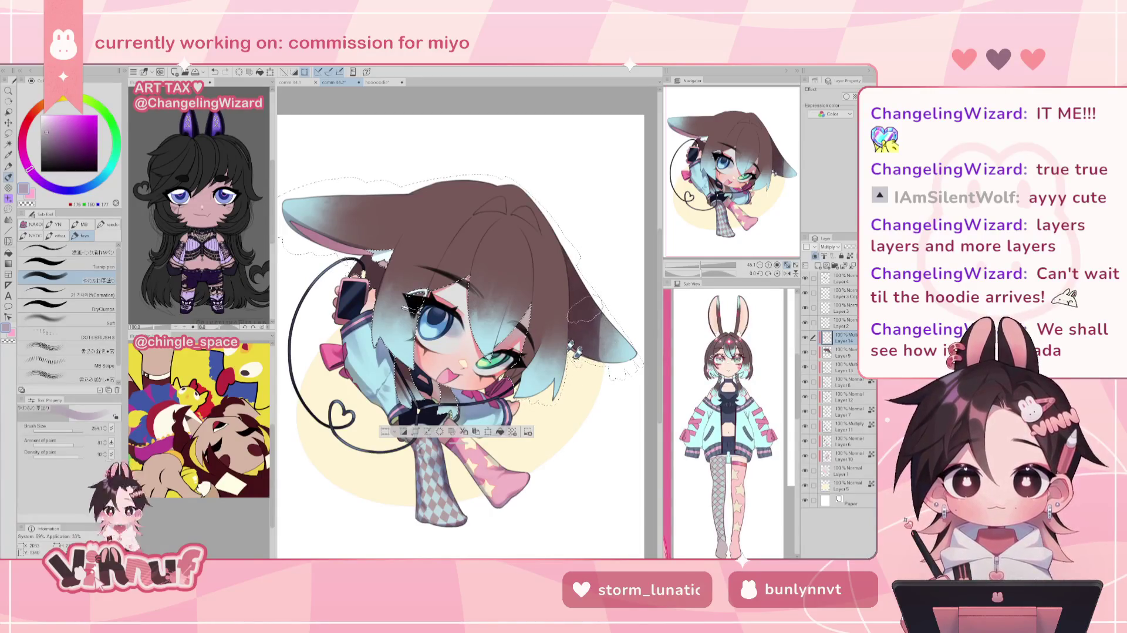
pyautogui.hscroll(3, 587, 320)
pyautogui.press('[')
pyautogui.press('[')
pyautogui.press('[')
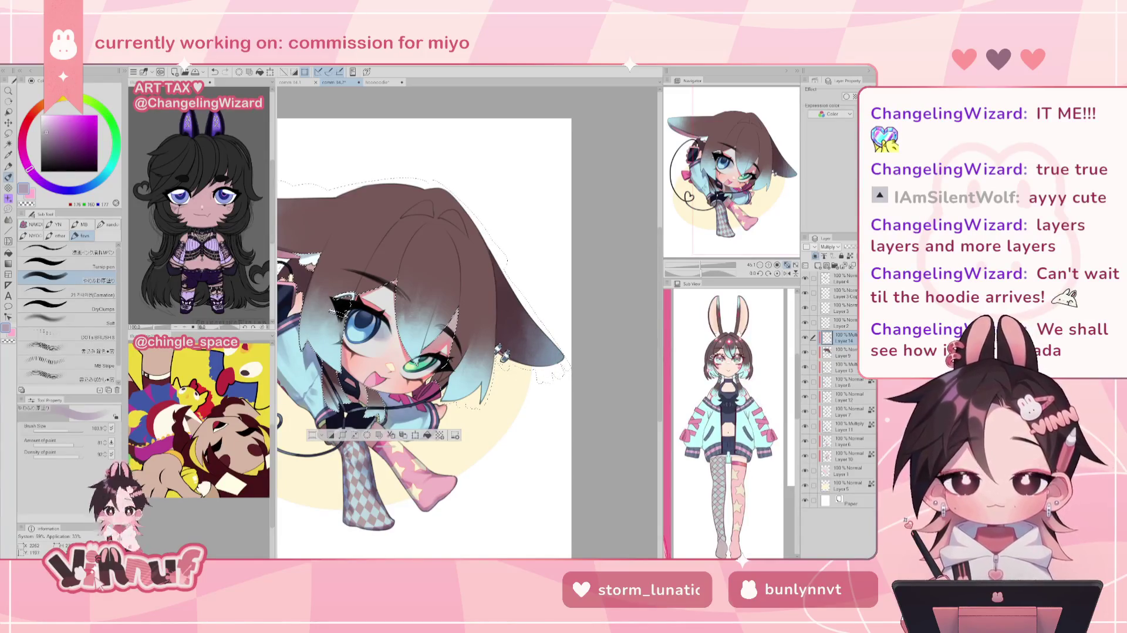
# Paint dark brown across the top of the hair, rotate the canvas, and shrink the brush to about 49.
pyautogui.hotkey('ctrl', 'z')
pyautogui.scroll(2, 470, 232)
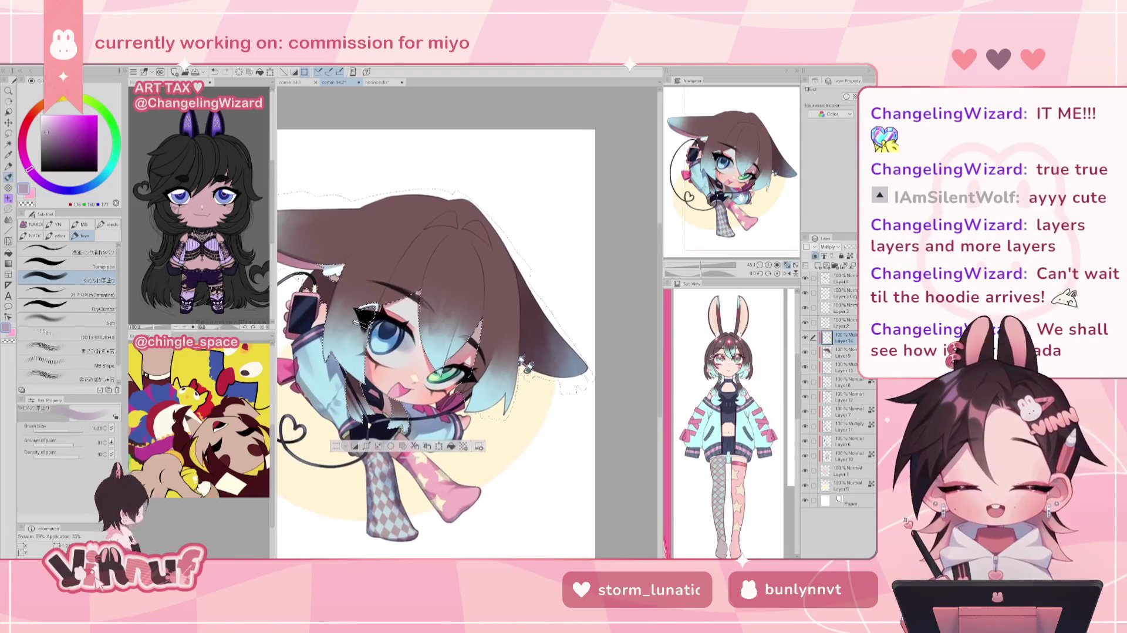
pyautogui.moveTo(470, 232); pyautogui.dragTo(488, 254)
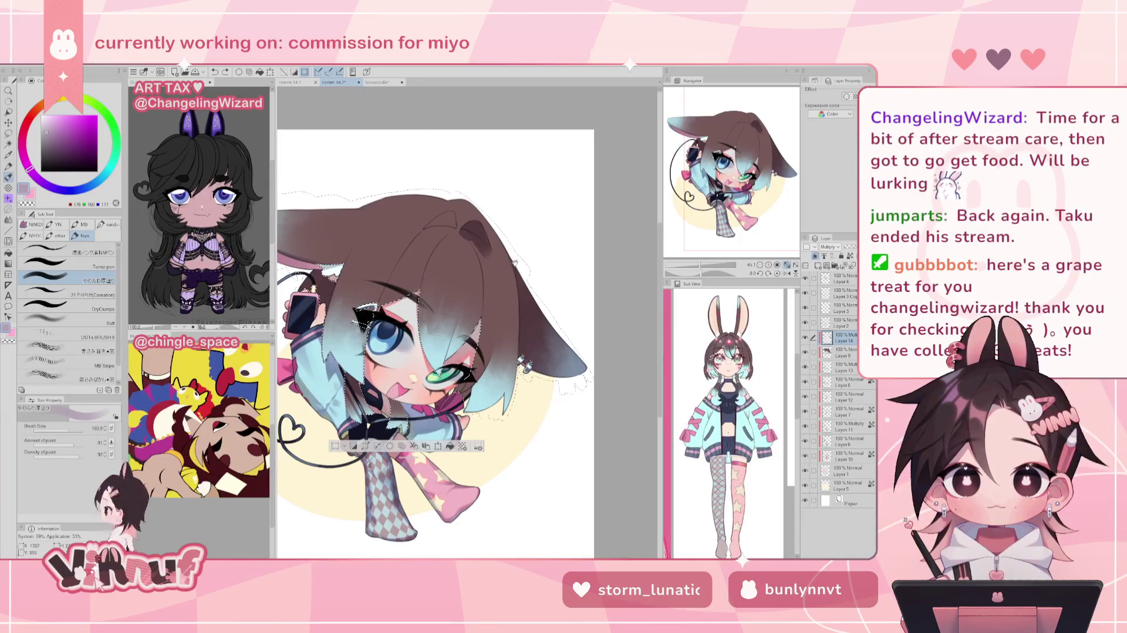
pyautogui.moveTo(370, 317); pyautogui.dragTo(353, 345)
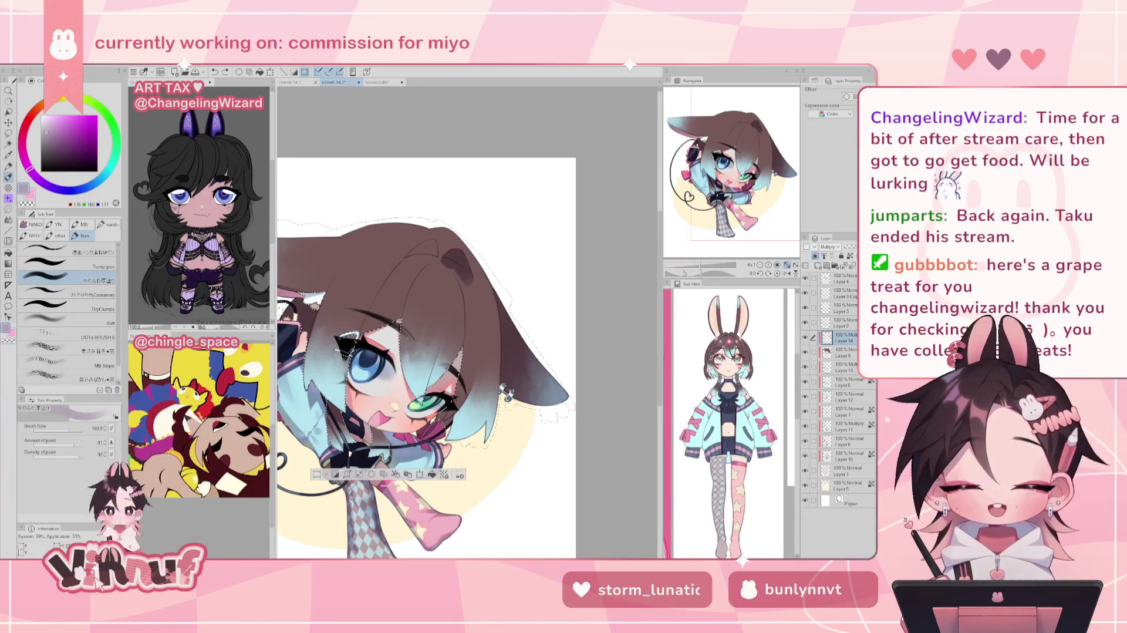
pyautogui.moveTo(700, 274); pyautogui.dragTo(690, 273)
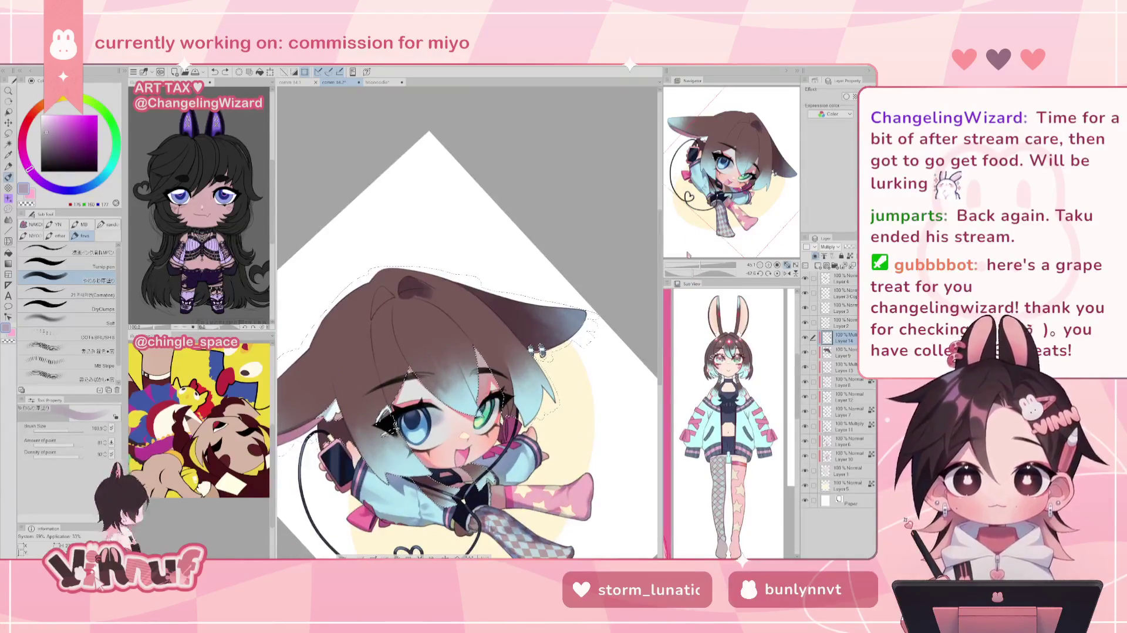
pyautogui.moveTo(66, 432); pyautogui.dragTo(61, 432)
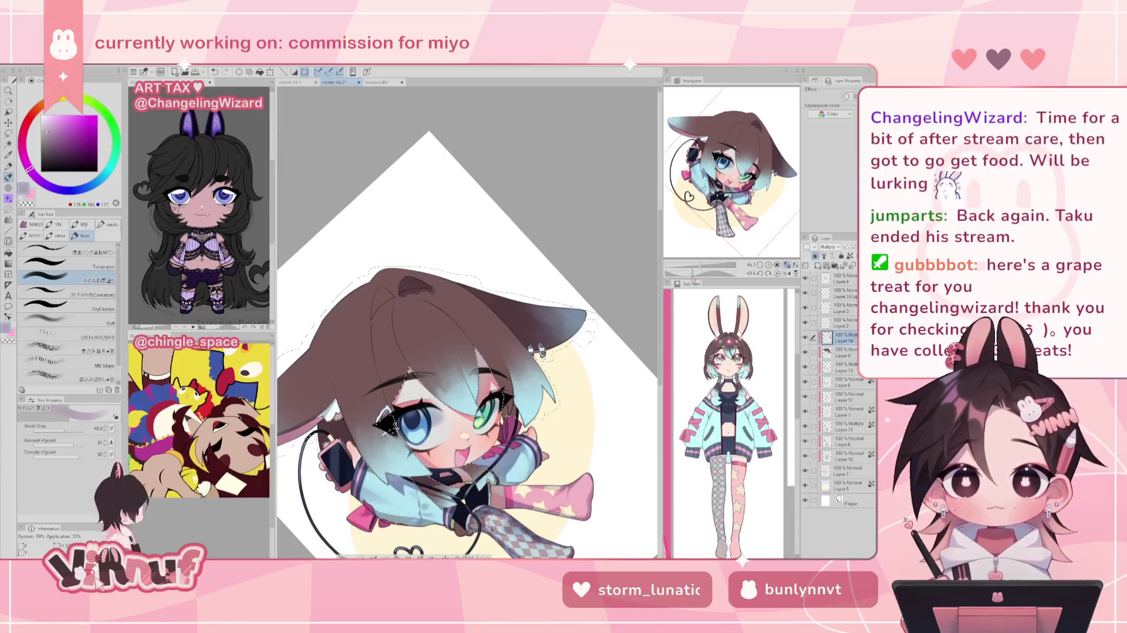
pyautogui.press('e')
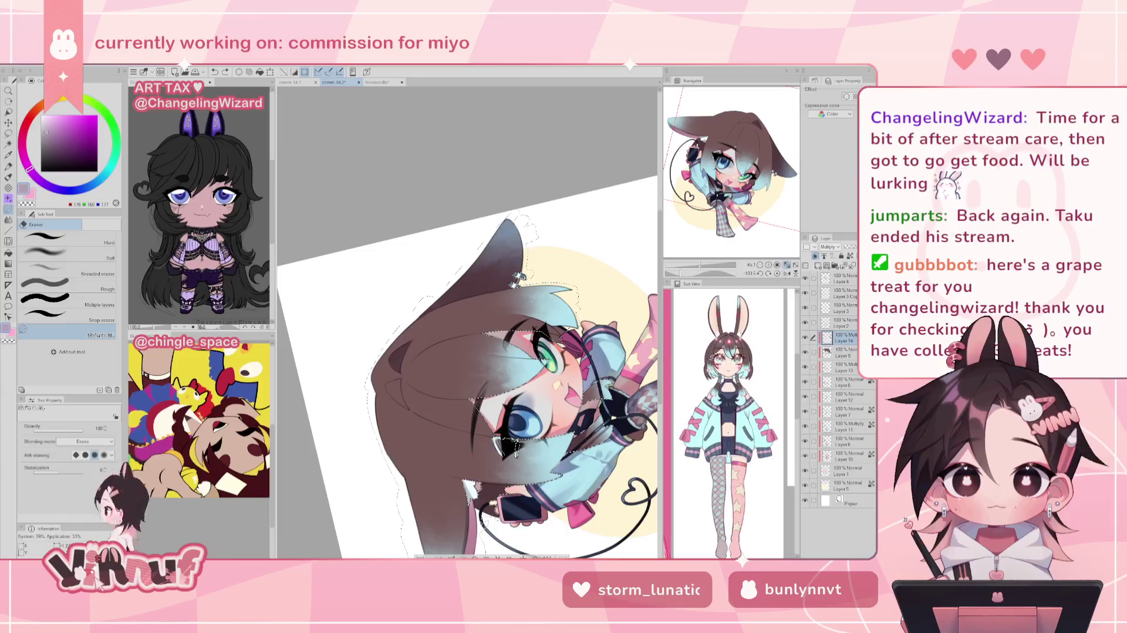
# Straighten the canvas and brush a small shading stroke onto the hair near the crown.
pyautogui.click(777, 274)
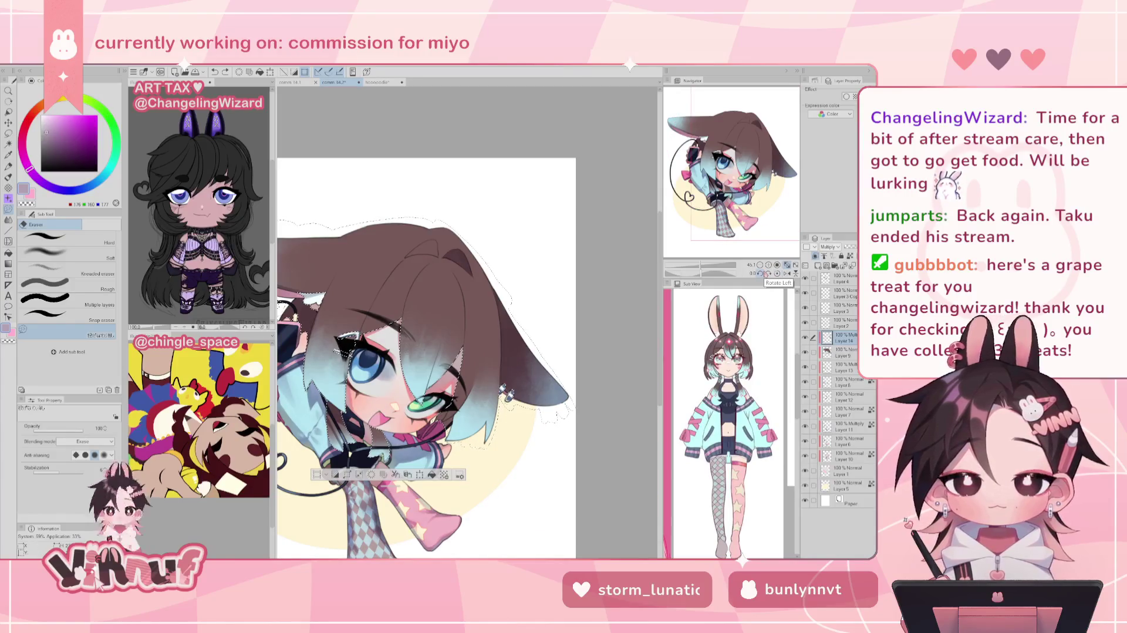
pyautogui.press('b')
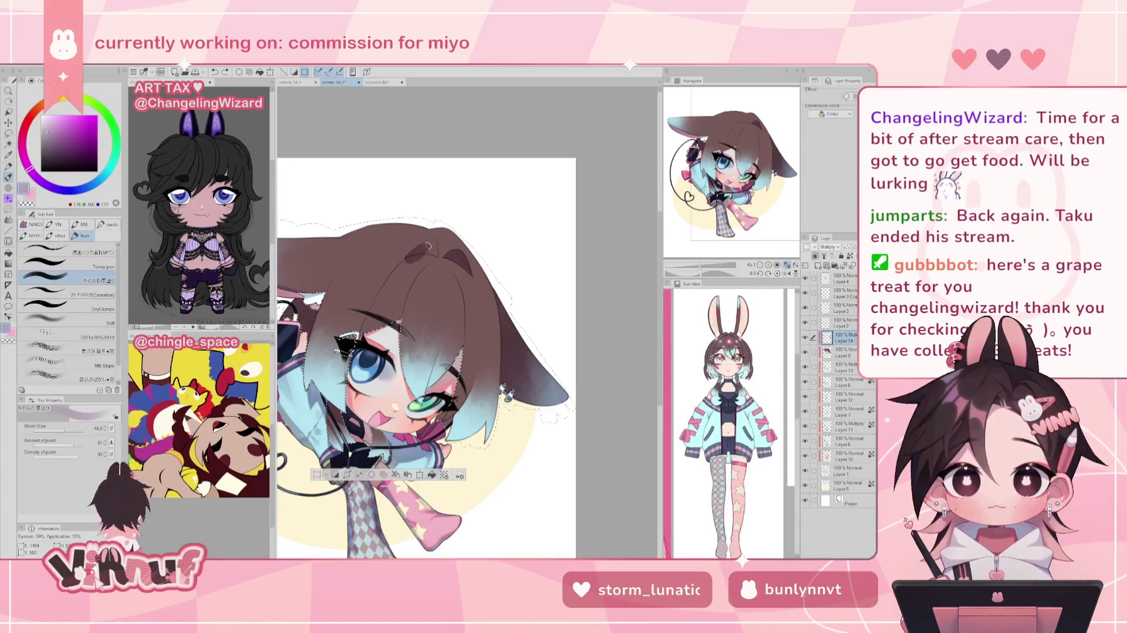
pyautogui.moveTo(428, 245); pyautogui.dragTo(419, 249)
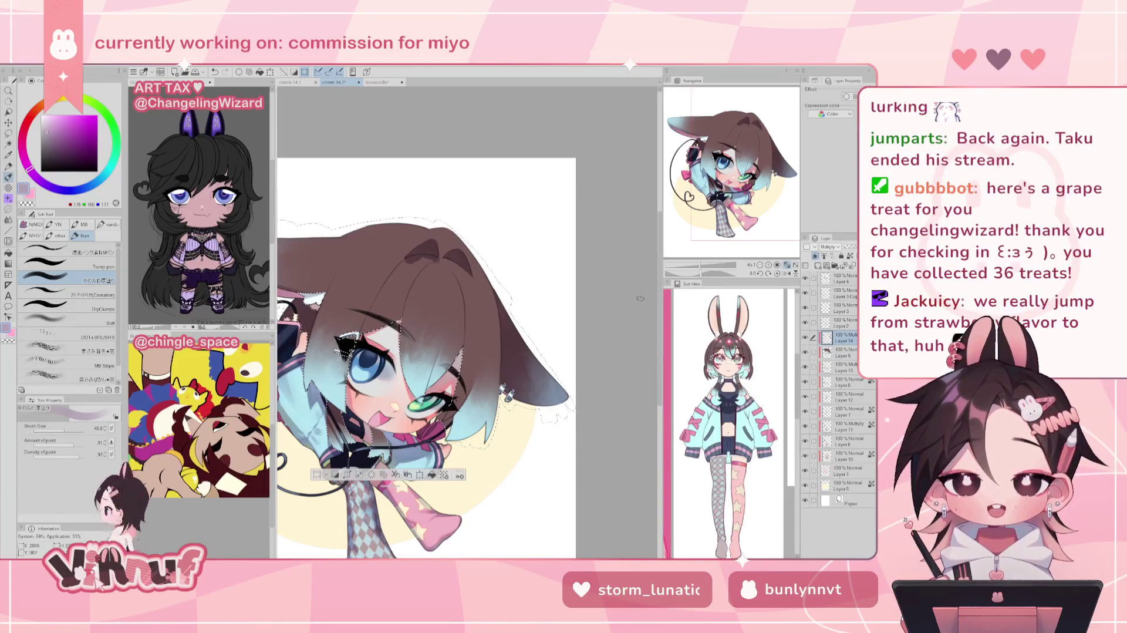
pyautogui.moveTo(701, 274); pyautogui.dragTo(675, 274)
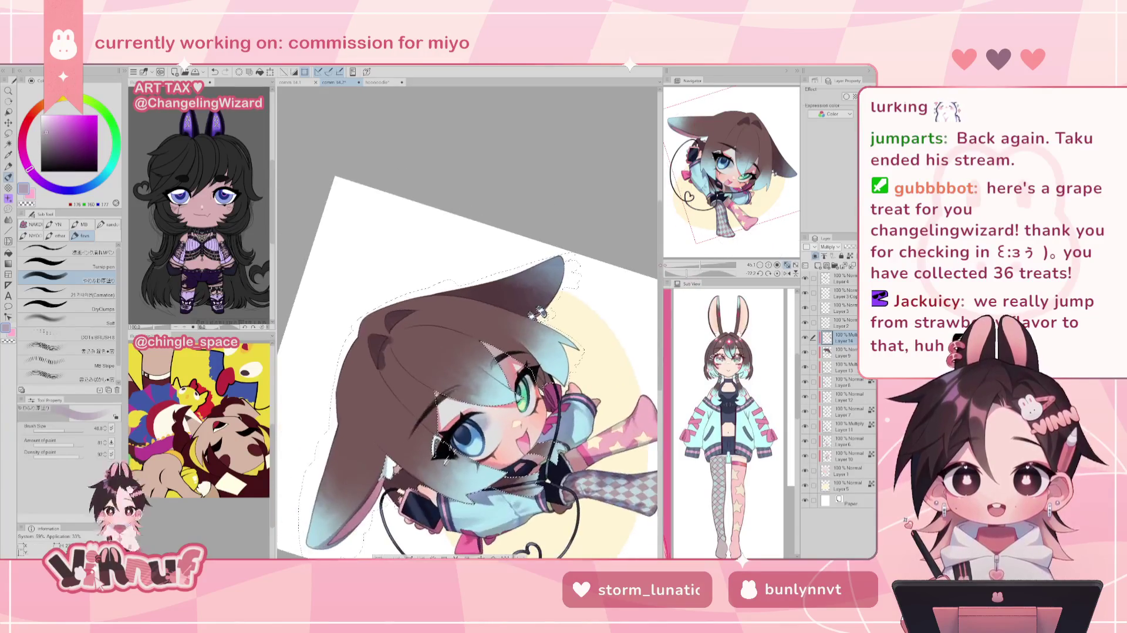
pyautogui.press('e')
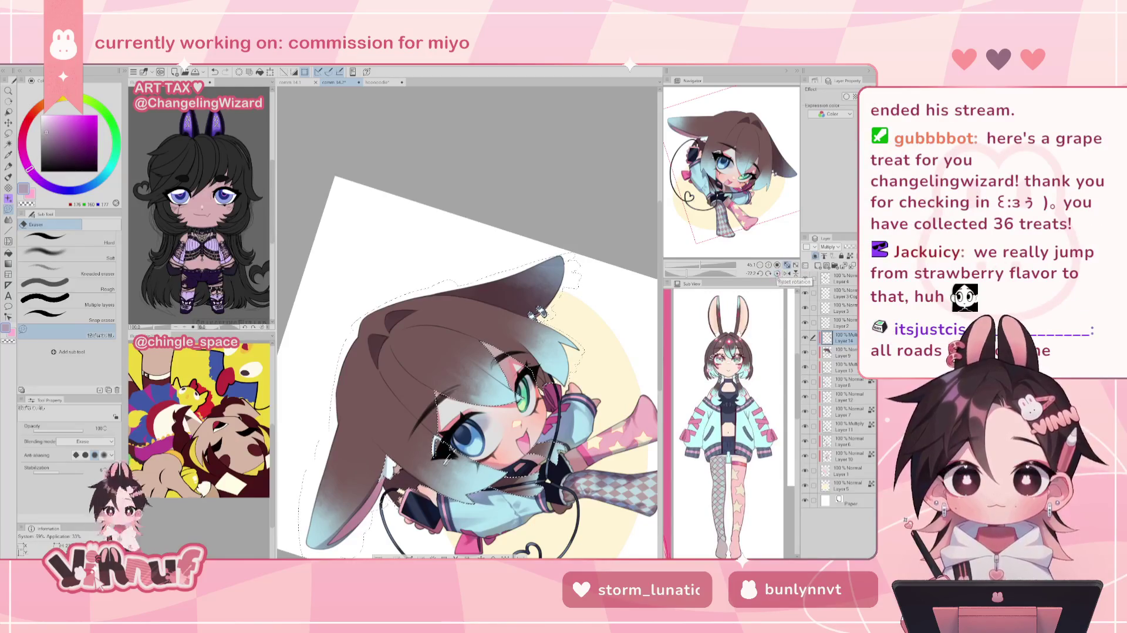
pyautogui.click(777, 274)
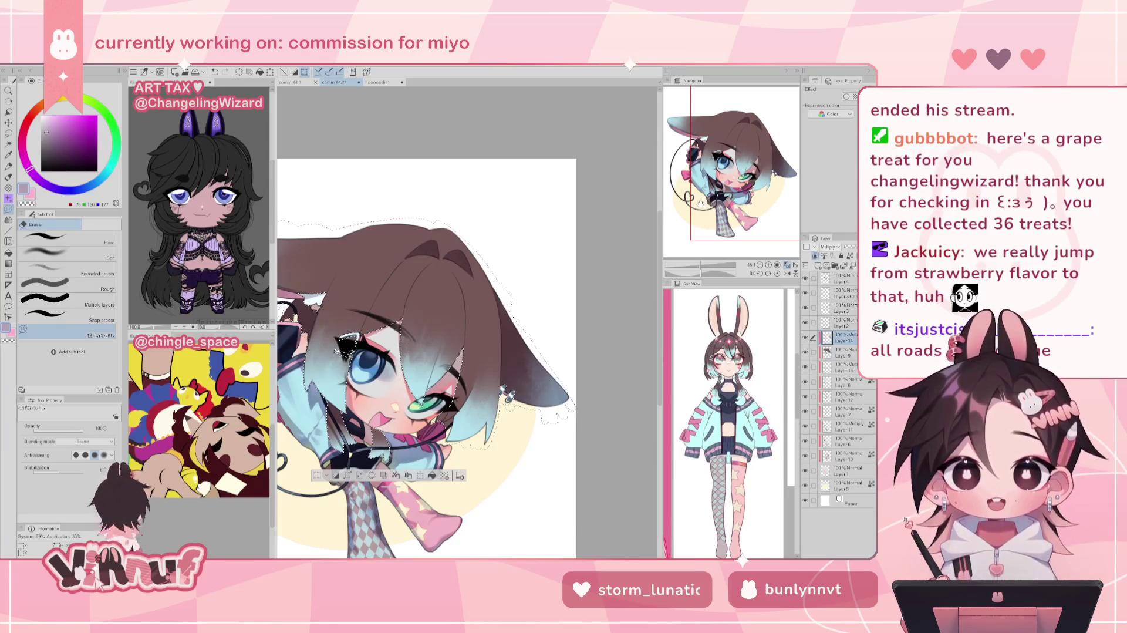
pyautogui.hotkey('ctrl', '+')
pyautogui.hotkey('ctrl', '+')
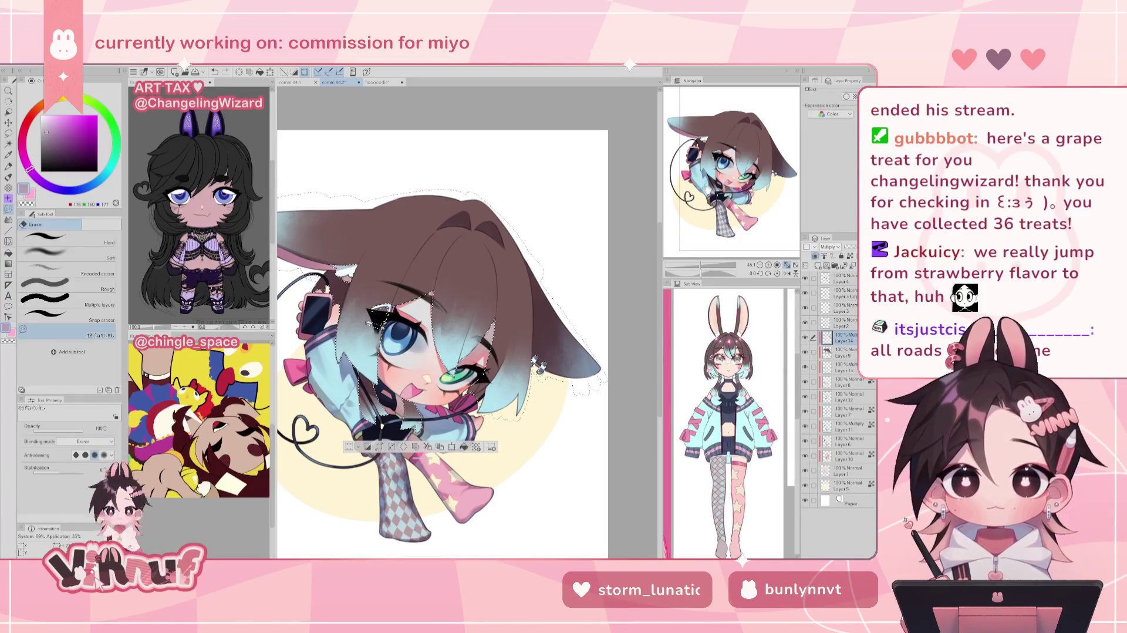
# With the brush, undo and redo the last hair-shading stroke, then rotate the view.
pyautogui.press('b')
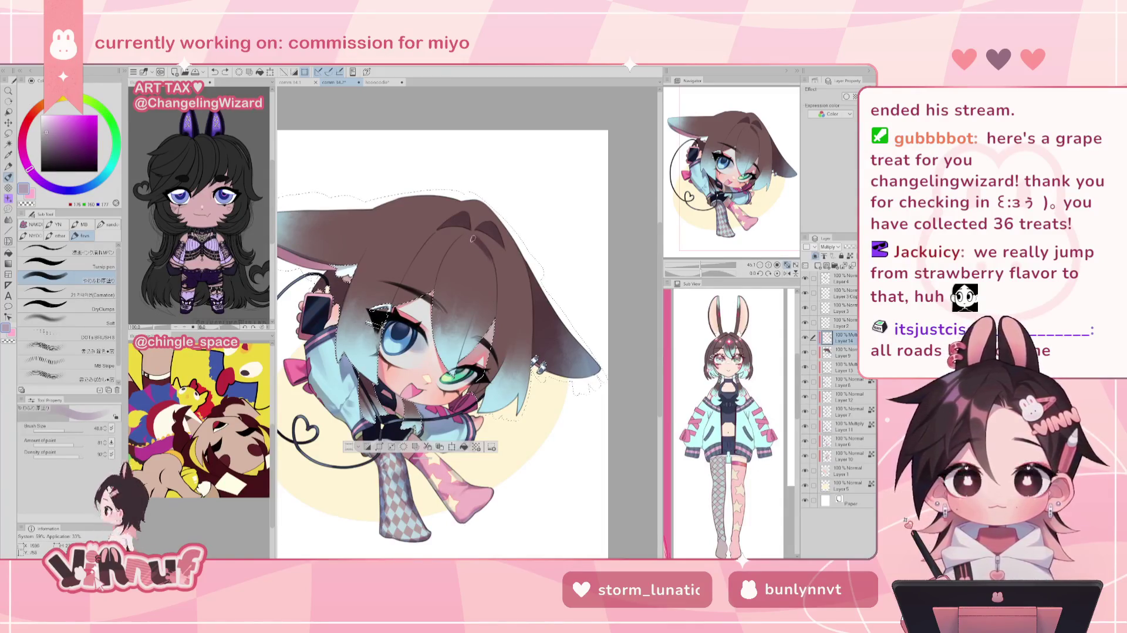
pyautogui.hotkey('ctrl', 'z')
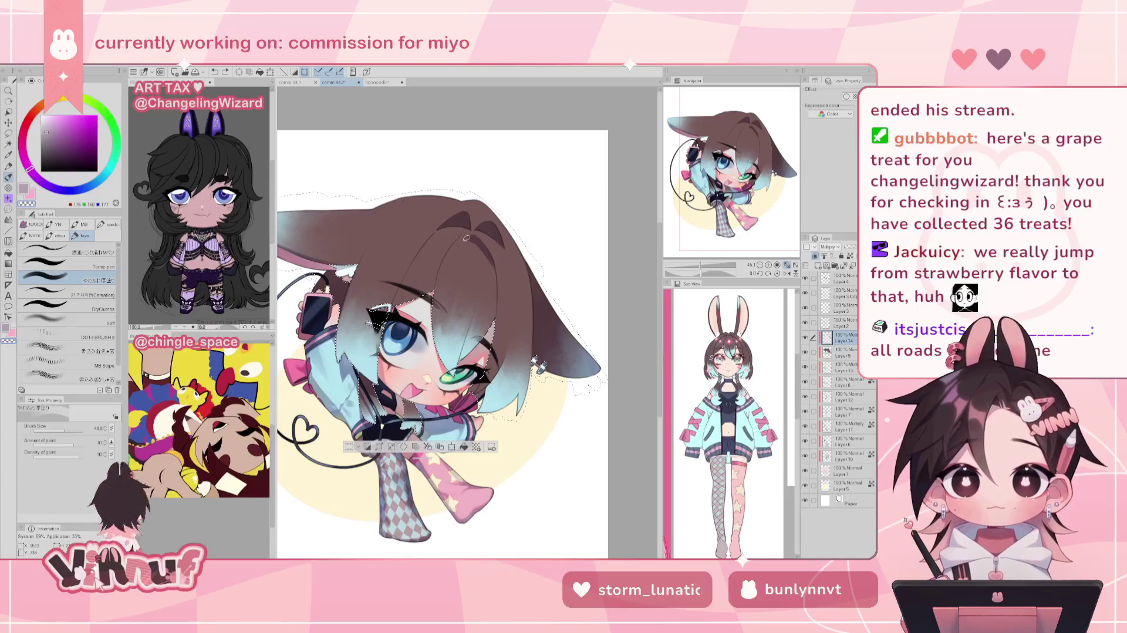
pyautogui.hotkey('ctrl', 'y')
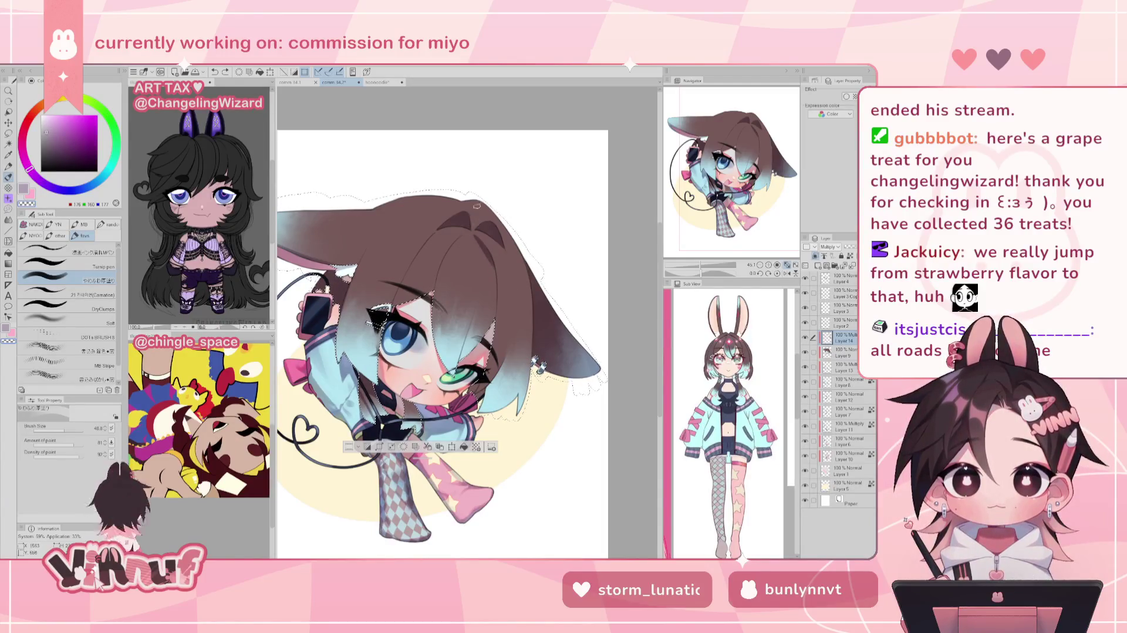
pyautogui.moveTo(681, 242); pyautogui.dragTo(682, 243)
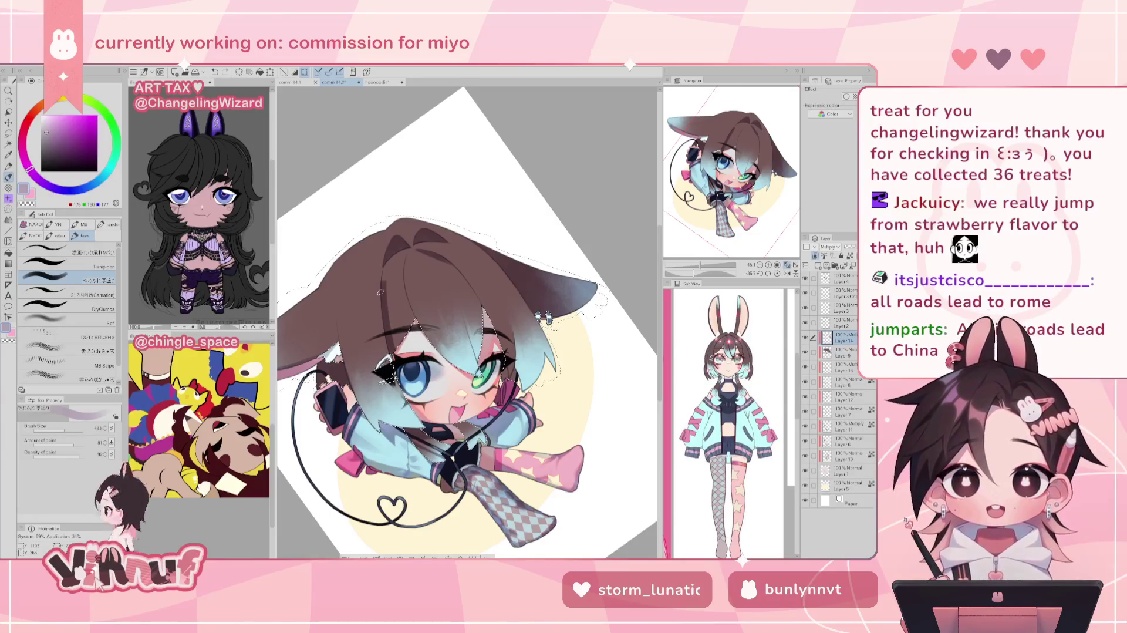
# Undo the last small hair stroke, reset the view rotation to upright, then tilt the view to check.
pyautogui.hotkey('ctrl', 'z')
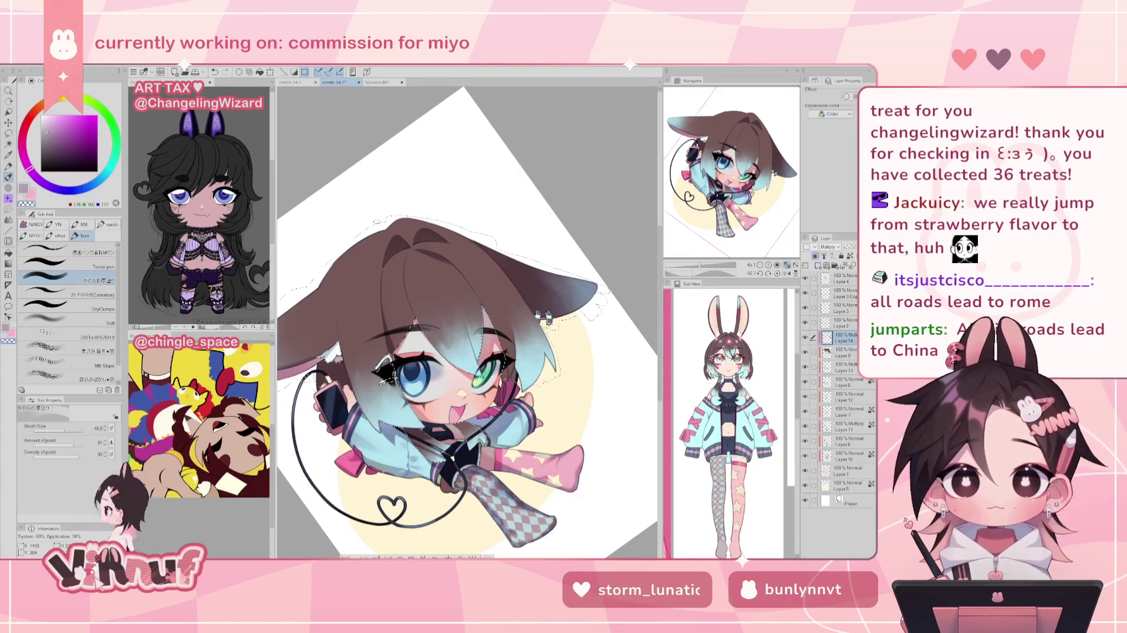
pyautogui.click(777, 274)
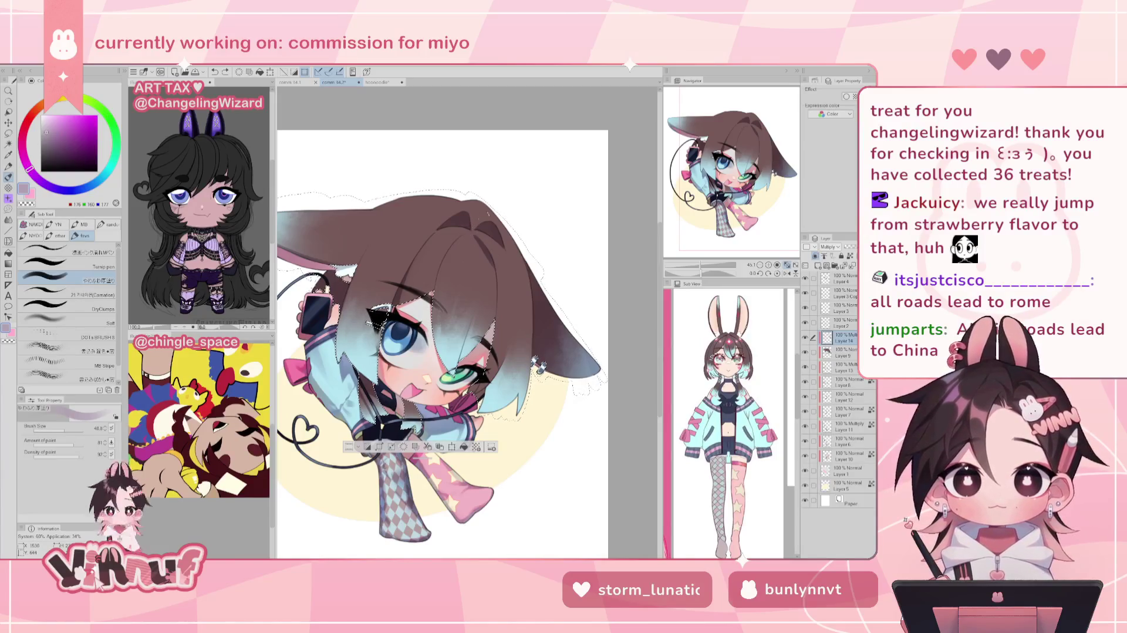
pyautogui.press('-')
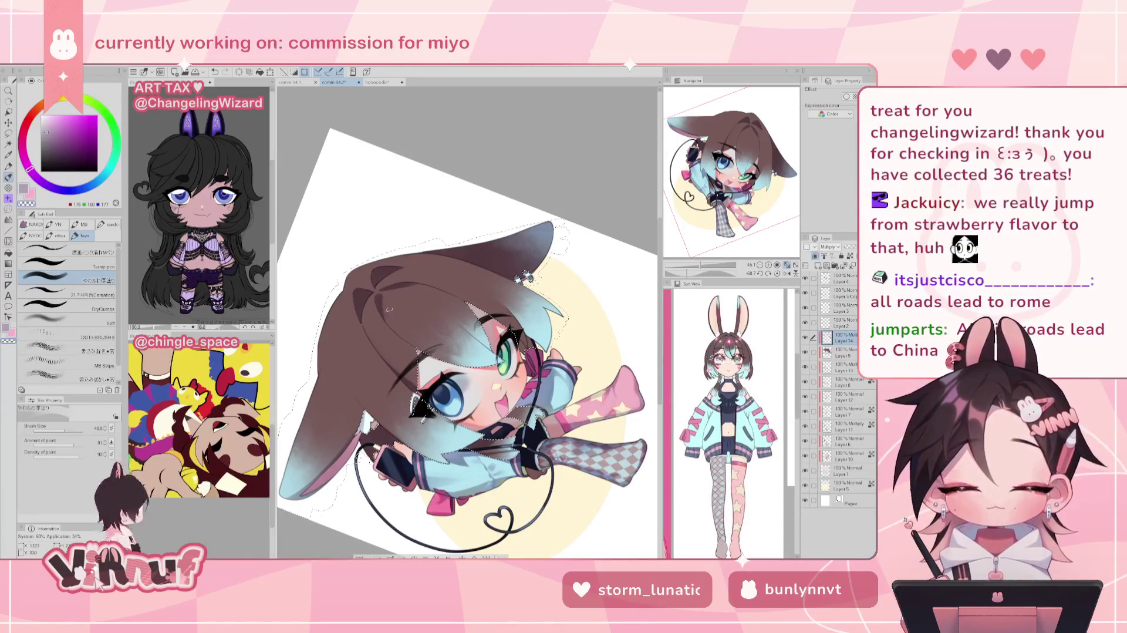
# Undo the dark mark near the eye and re-centre the upright canvas view.
pyautogui.hotkey('ctrl', 'z')
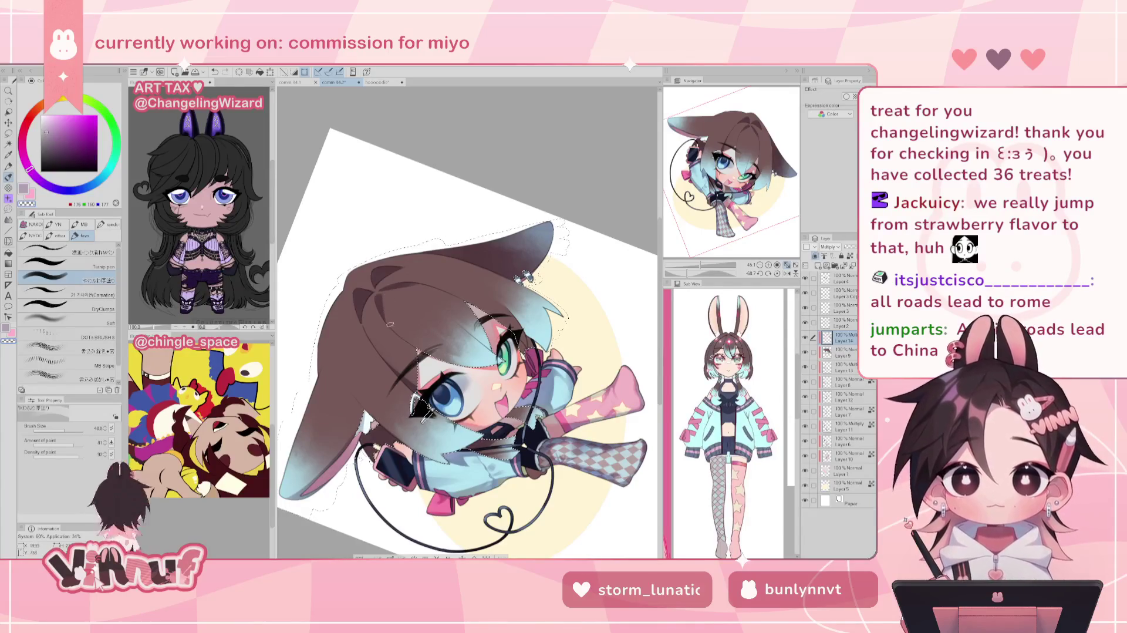
pyautogui.click(777, 273)
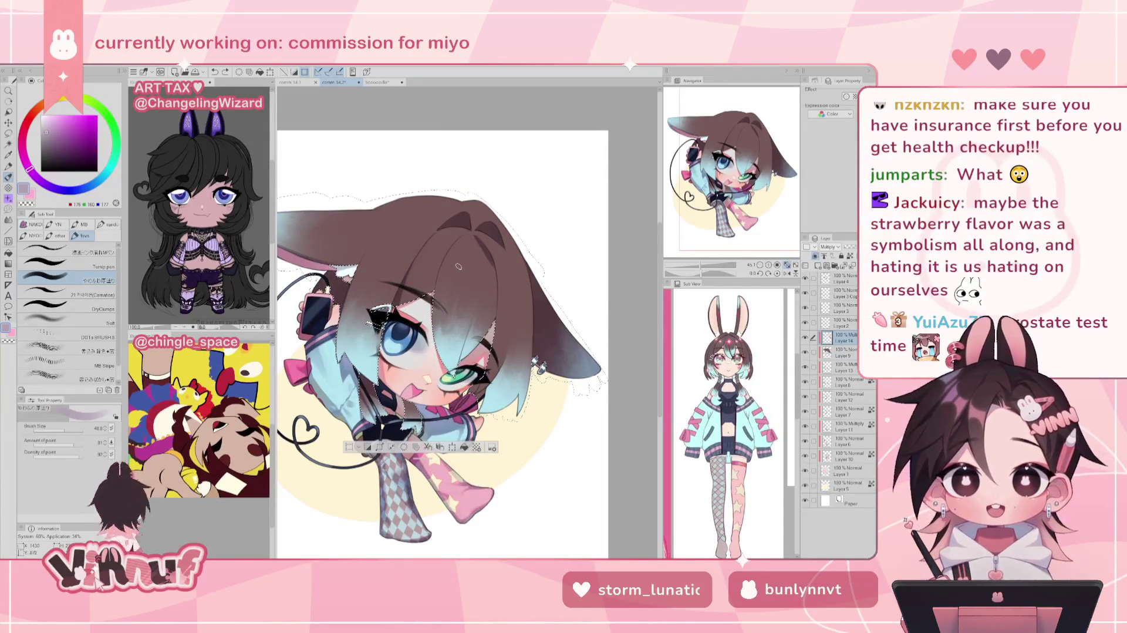
pyautogui.moveTo(469, 254); pyautogui.dragTo(474, 263)
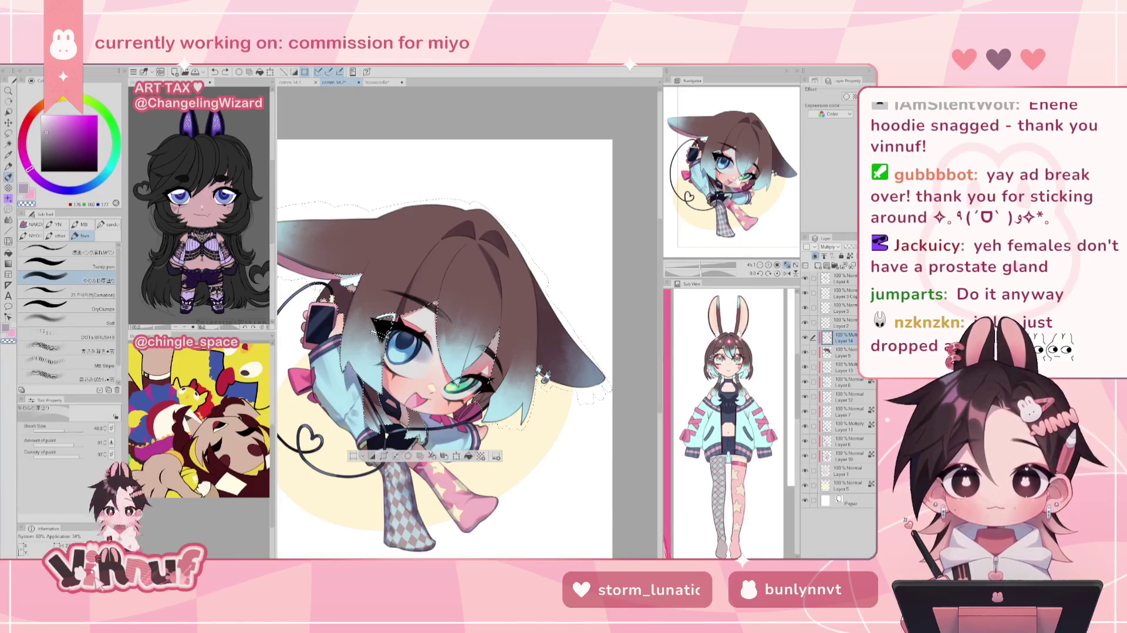
pyautogui.moveTo(447, 352); pyautogui.dragTo(483, 326)
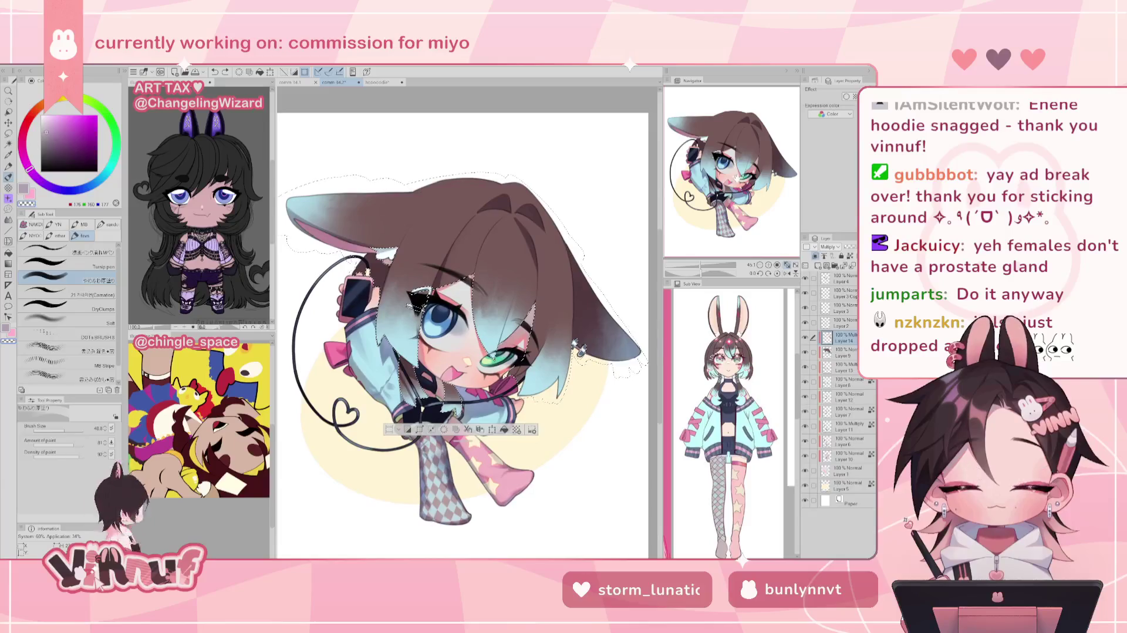
# Resize the brush from about 128 to 23, mirror-check the view, and pick pink-red.
pyautogui.click(73, 427)
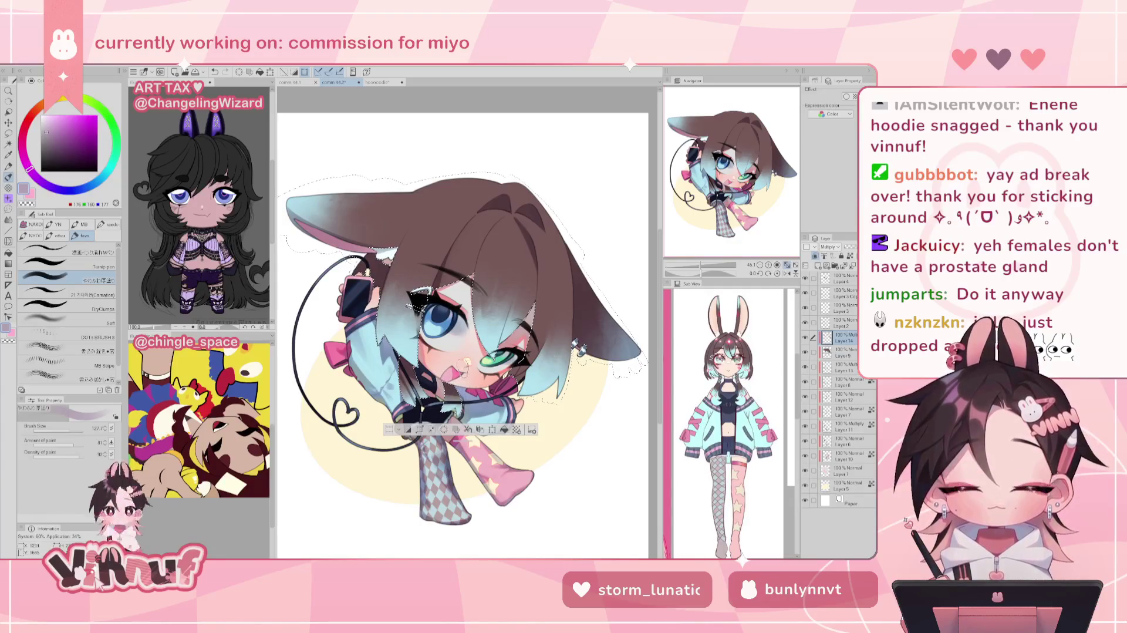
pyautogui.moveTo(73, 427); pyautogui.dragTo(60, 429)
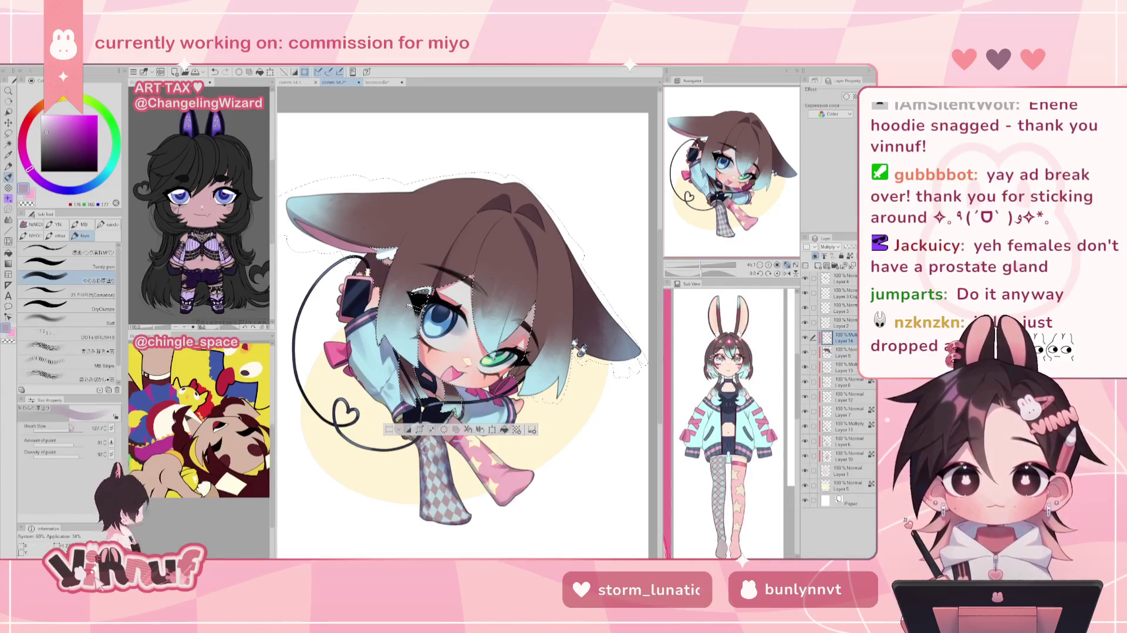
pyautogui.press('h')
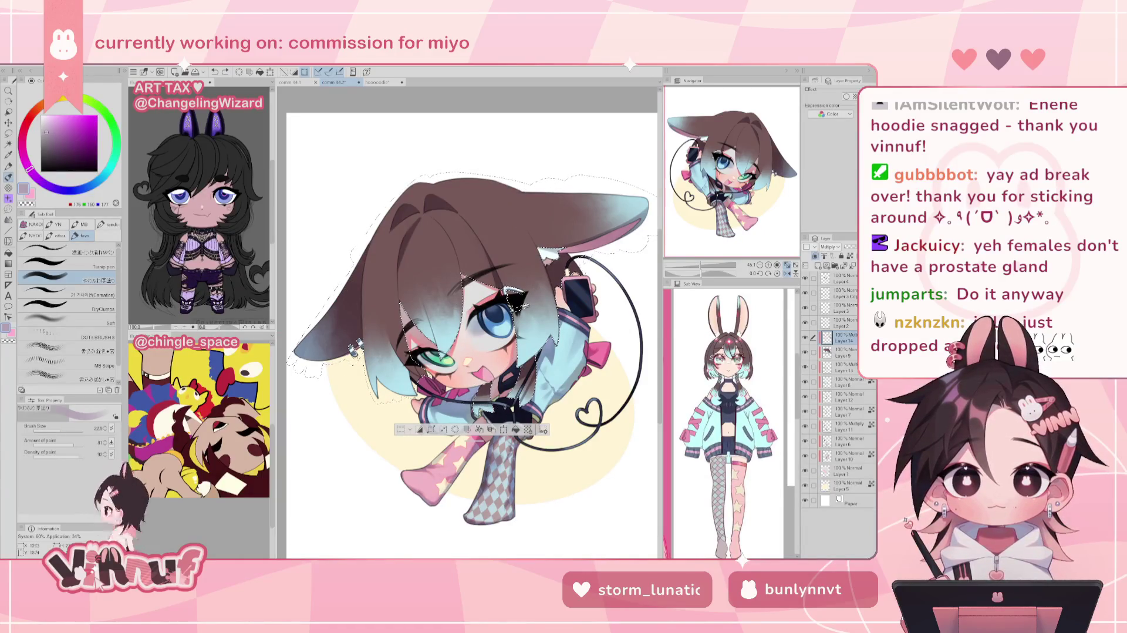
pyautogui.press('h')
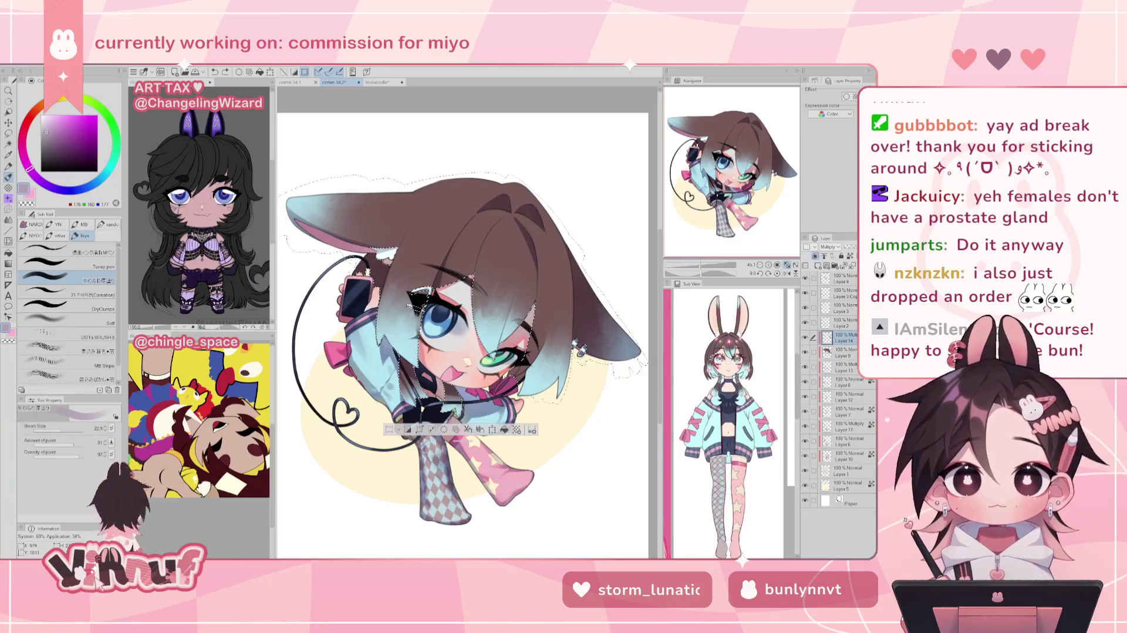
pyautogui.keyDown('alt'); pyautogui.click(384, 385); pyautogui.keyUp('alt')
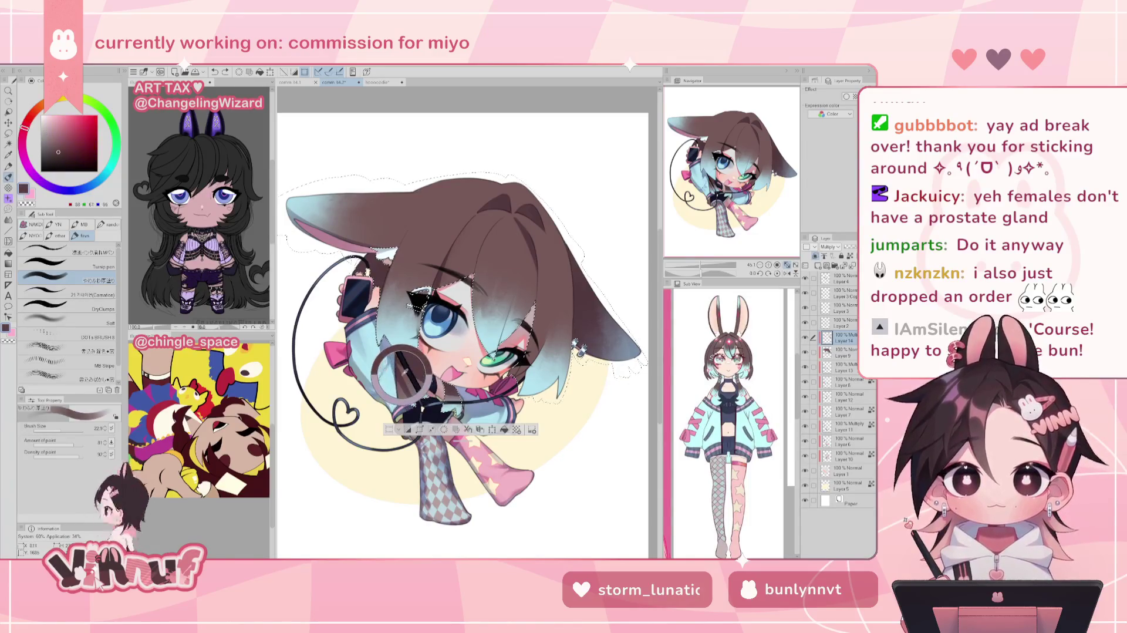
# Try the ear shading layer in Normal, restore the purple colour, then return it to Multiply.
pyautogui.click(831, 246)
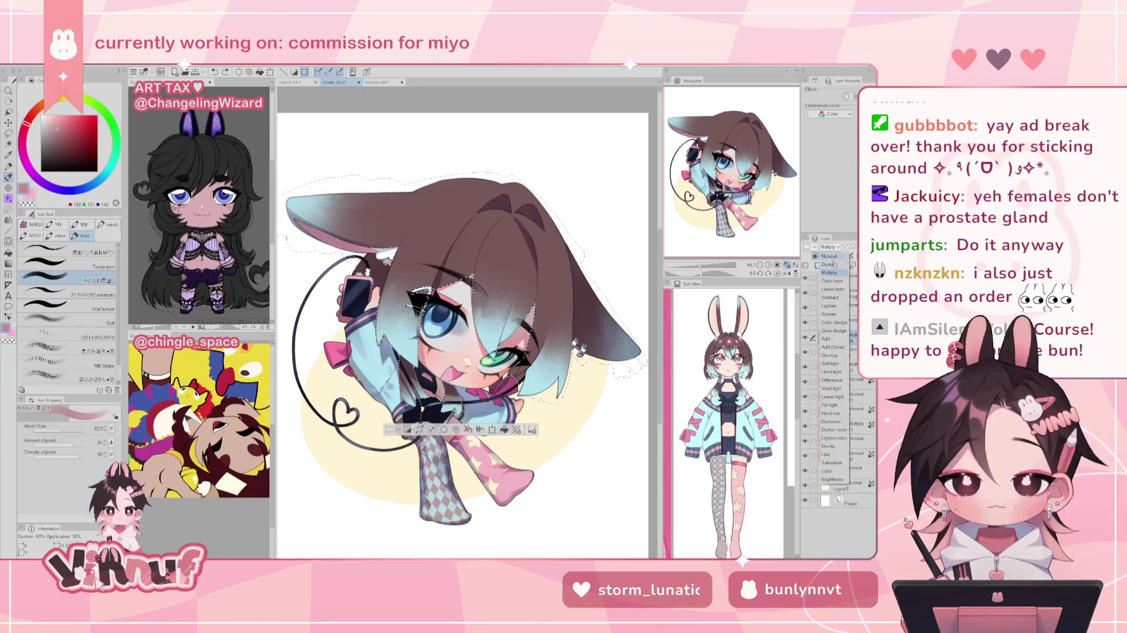
pyautogui.click(829, 256)
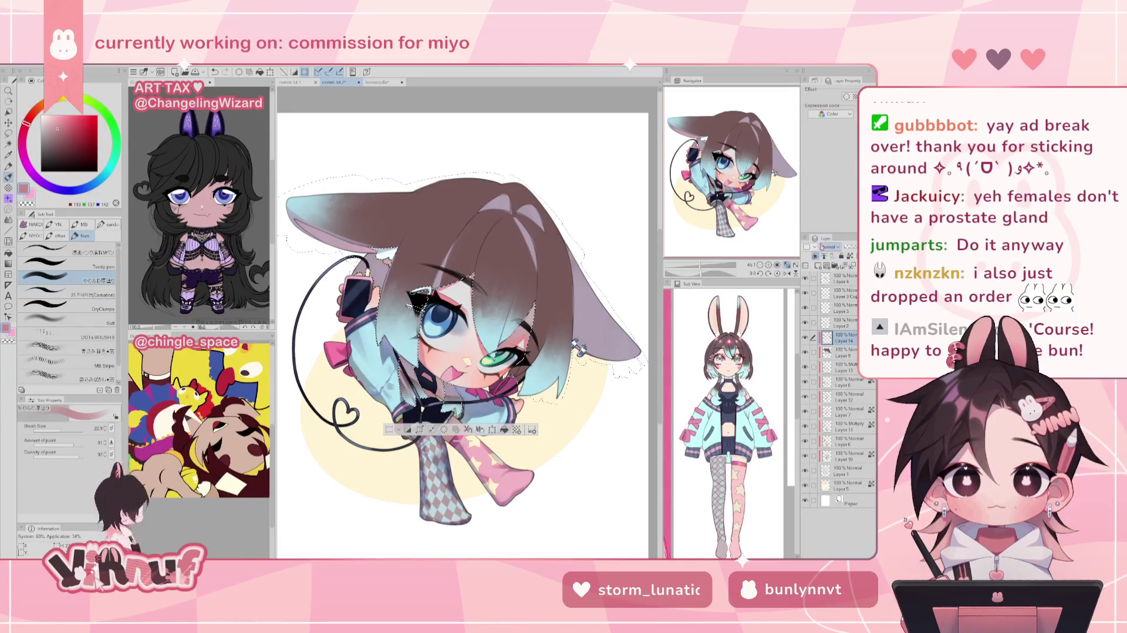
pyautogui.keyDown('alt'); pyautogui.click(535, 208); pyautogui.keyUp('alt')
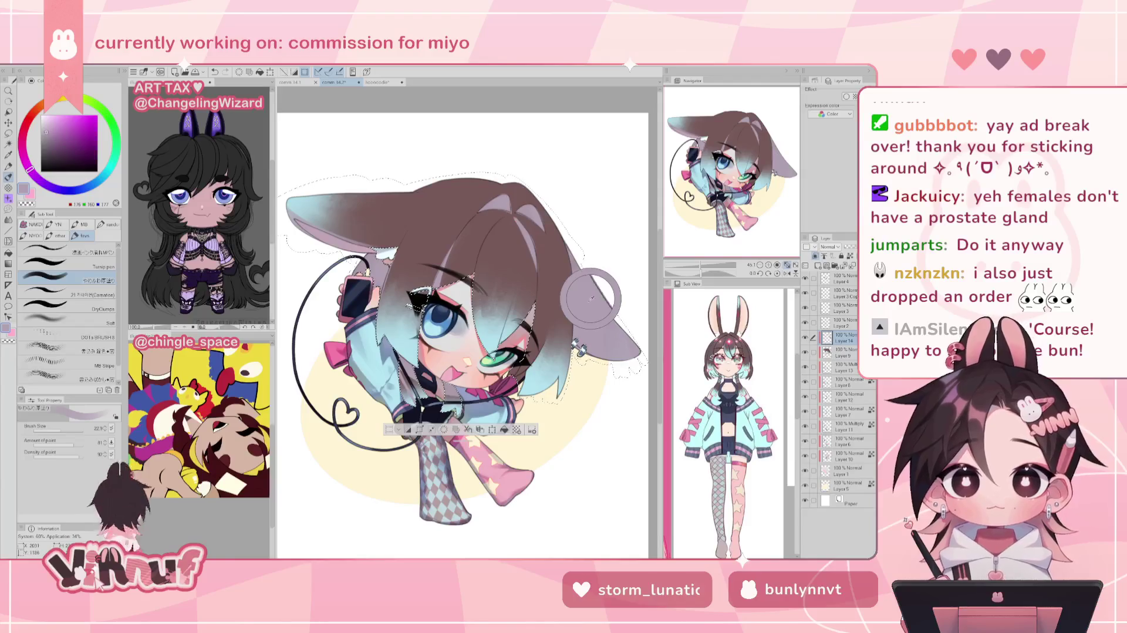
pyautogui.click(831, 246)
pyautogui.click(833, 276)
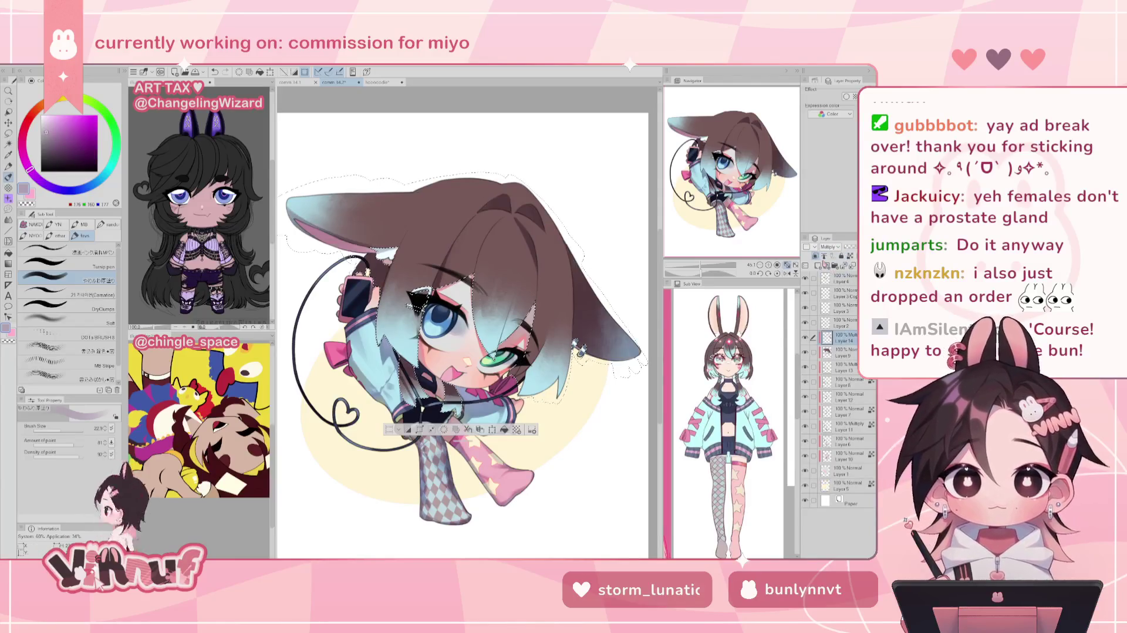
# Alternate twice between the Eraser and Brush tools.
pyautogui.press('e')
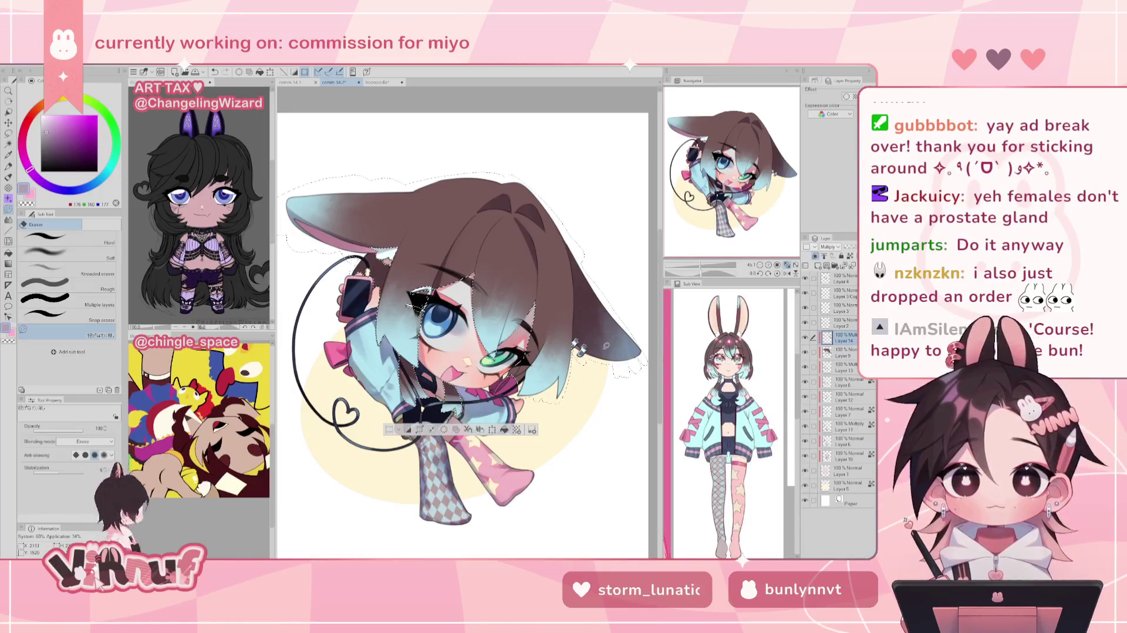
pyautogui.press('b')
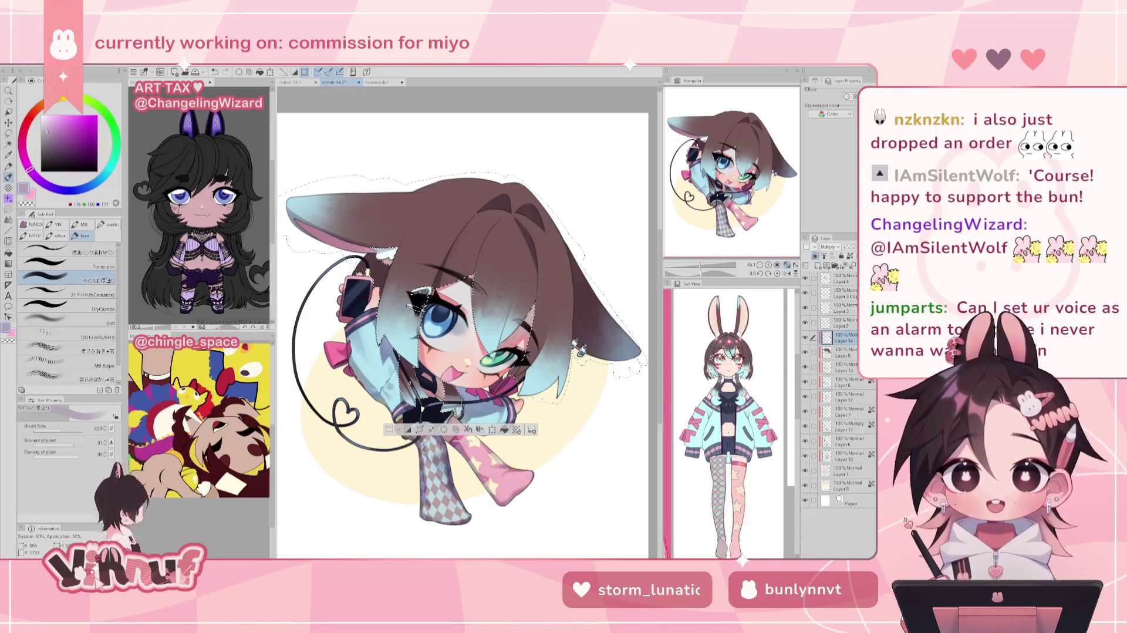
pyautogui.press('e')
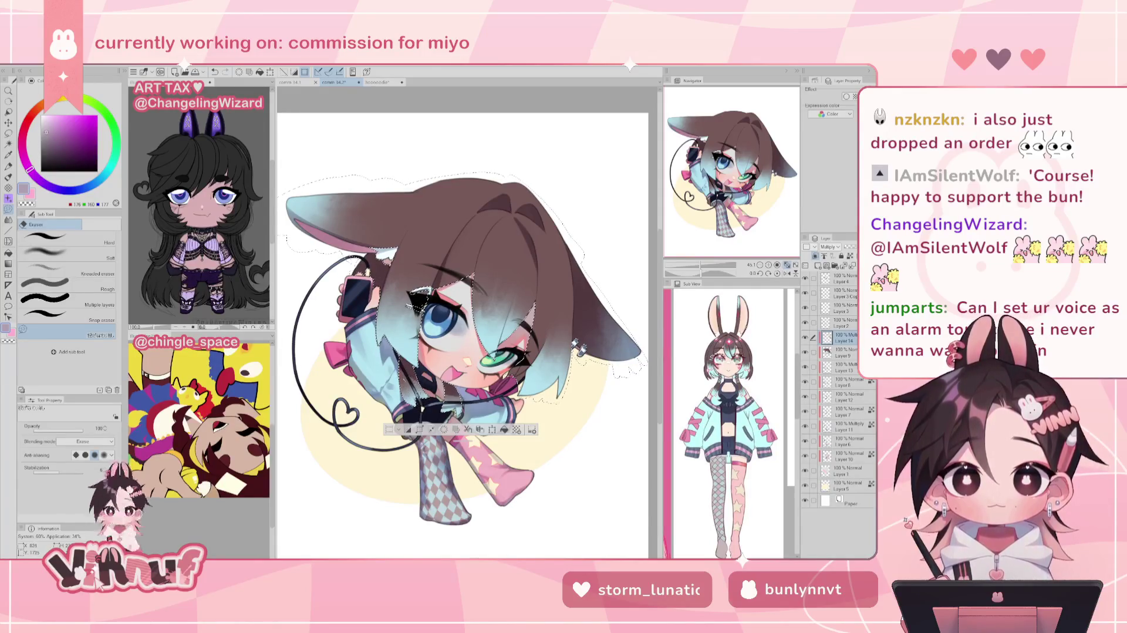
pyautogui.press('b')
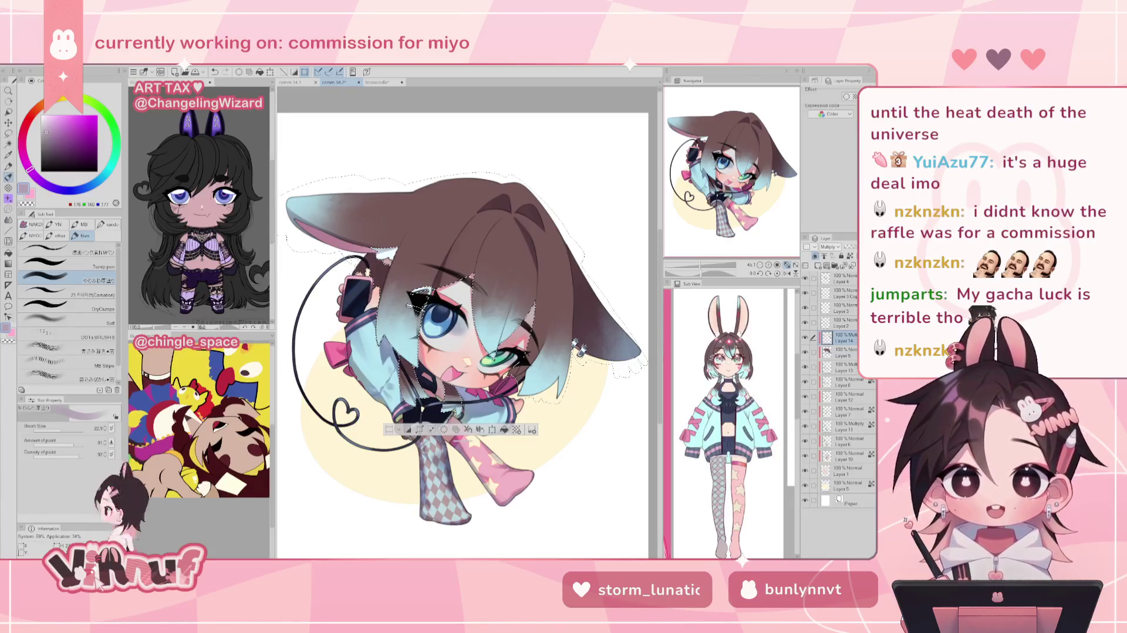
pyautogui.click(379, 82)
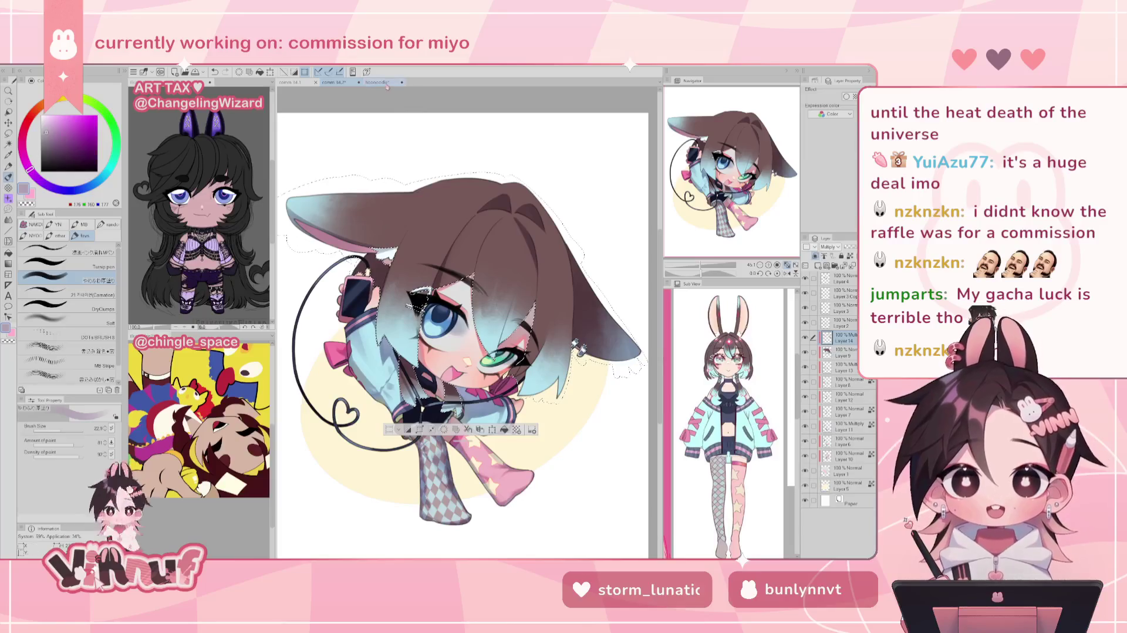
# Toggle visibility of the top hoodie artwork layers to preview each one.
pyautogui.click(805, 330)
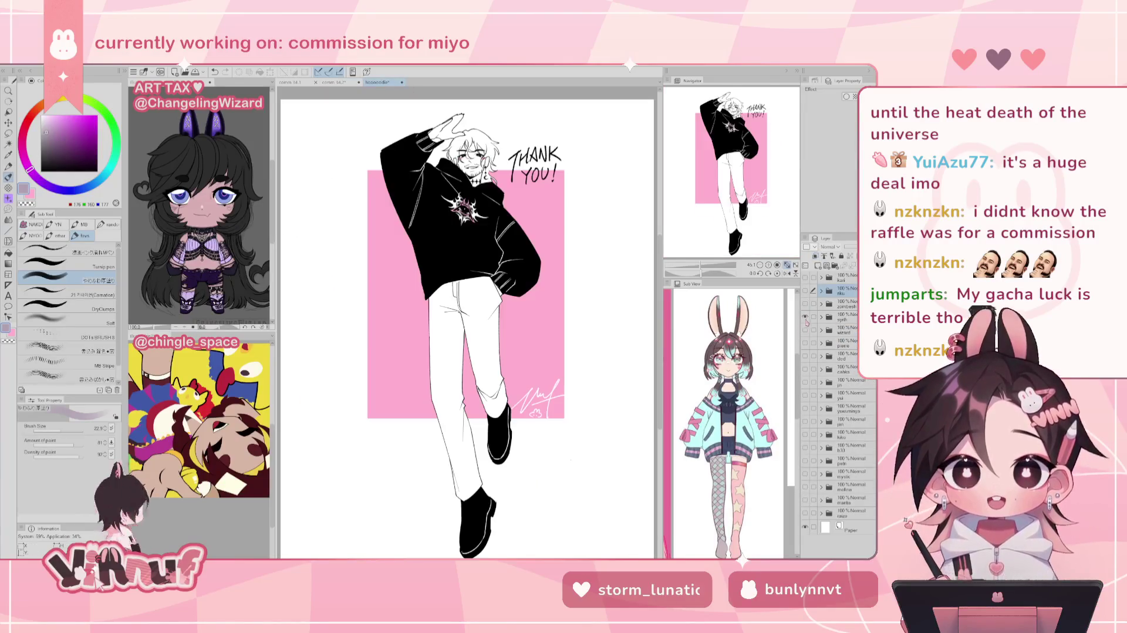
pyautogui.click(809, 305)
pyautogui.click(805, 304)
pyautogui.click(805, 304)
pyautogui.click(806, 317)
pyautogui.click(806, 317)
pyautogui.click(806, 304)
pyautogui.click(806, 304)
pyautogui.click(806, 317)
pyautogui.click(806, 317)
pyautogui.click(805, 330)
pyautogui.click(805, 330)
# Preview the remaining hoodie artworks, leave the tailed figure visible, and return to the commission.
pyautogui.click(805, 343)
pyautogui.click(805, 343)
pyautogui.click(805, 356)
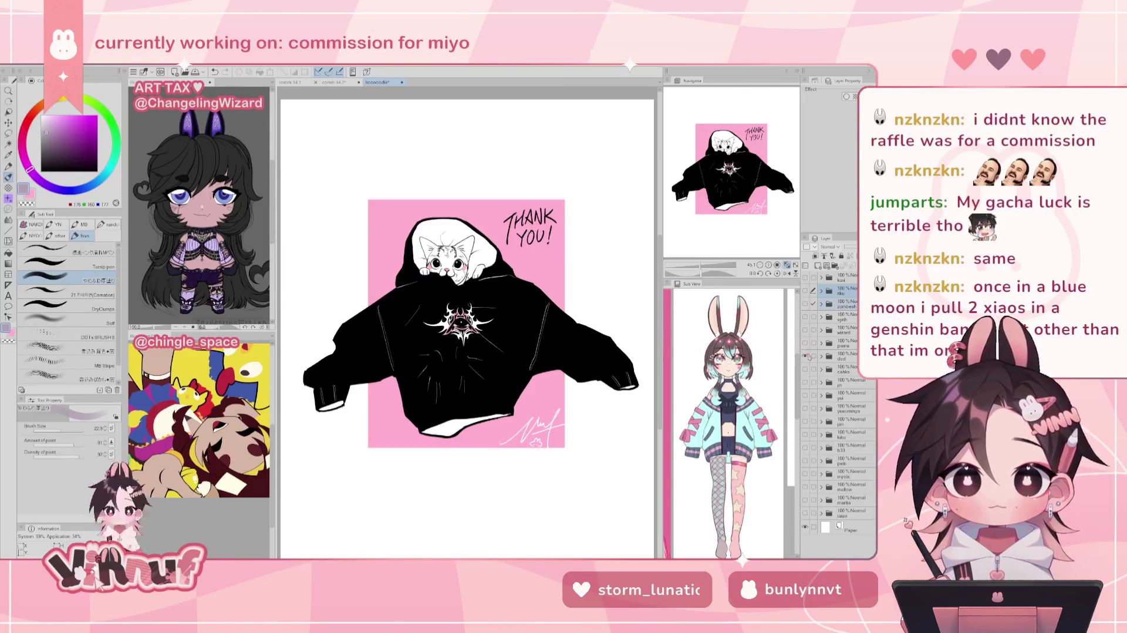
pyautogui.click(805, 356)
pyautogui.click(805, 369)
pyautogui.click(805, 369)
pyautogui.click(806, 382)
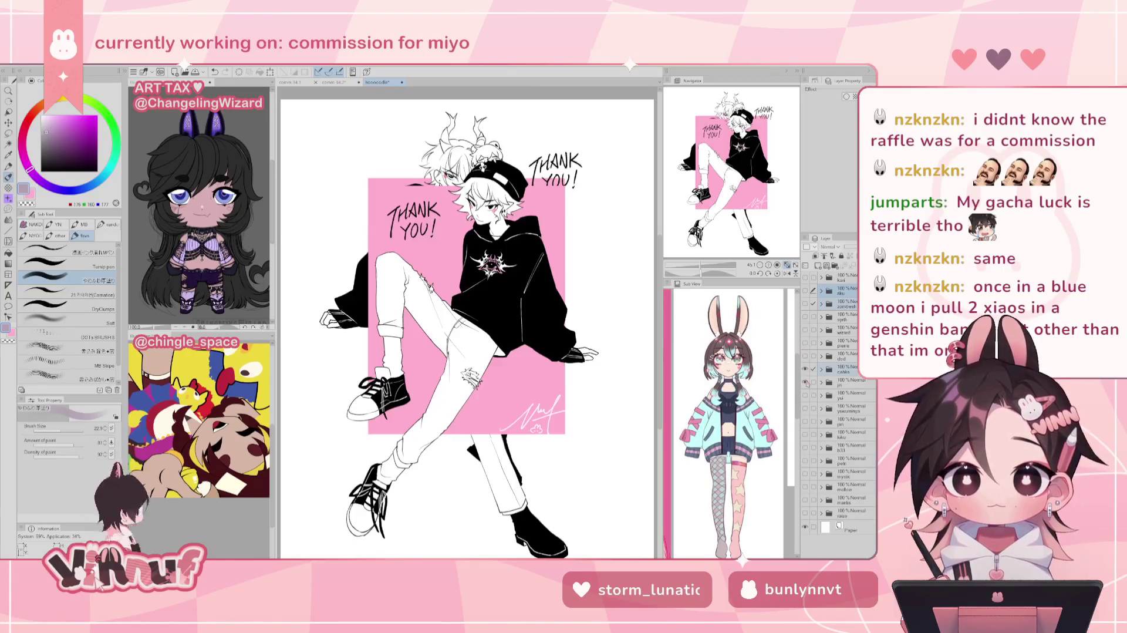
pyautogui.click(805, 381)
pyautogui.click(805, 395)
pyautogui.click(805, 394)
pyautogui.click(806, 407)
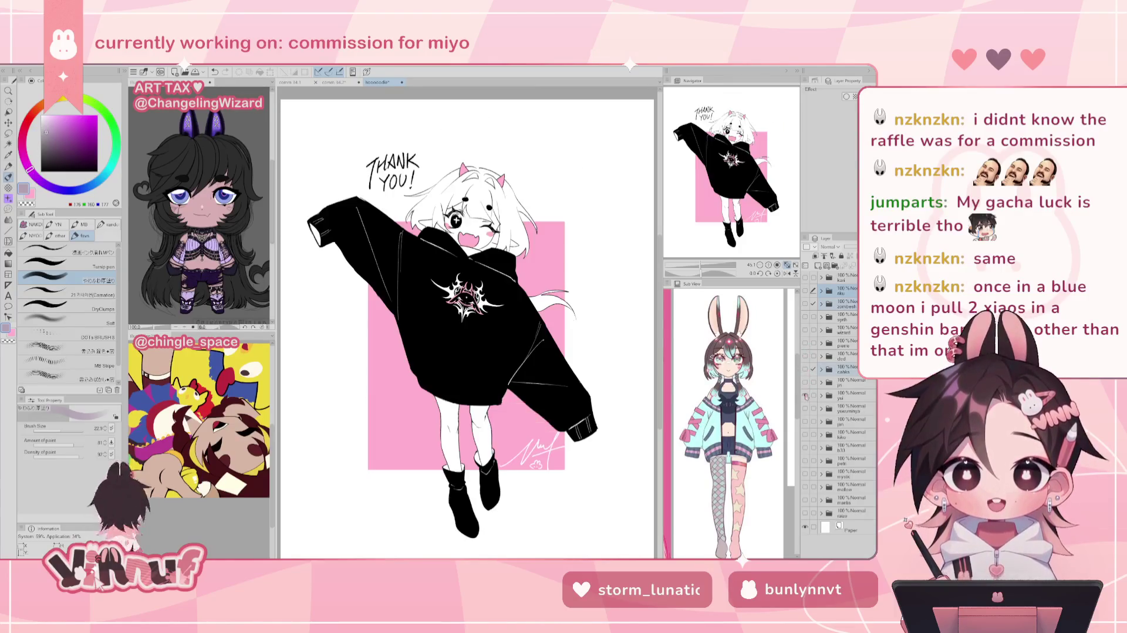
pyautogui.click(805, 407)
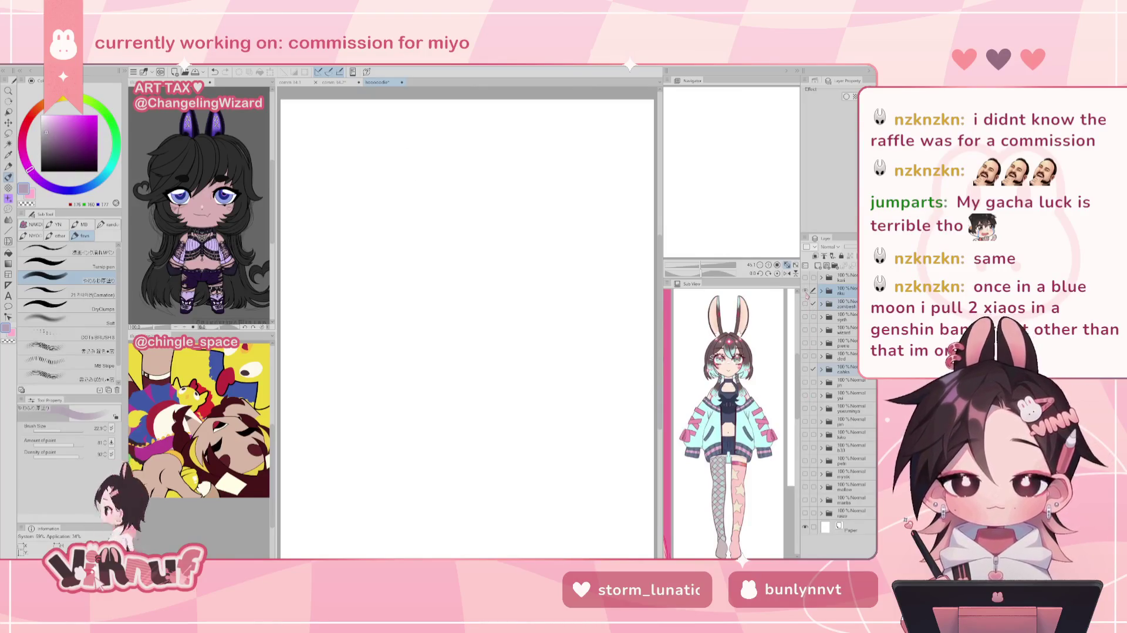
pyautogui.click(805, 291)
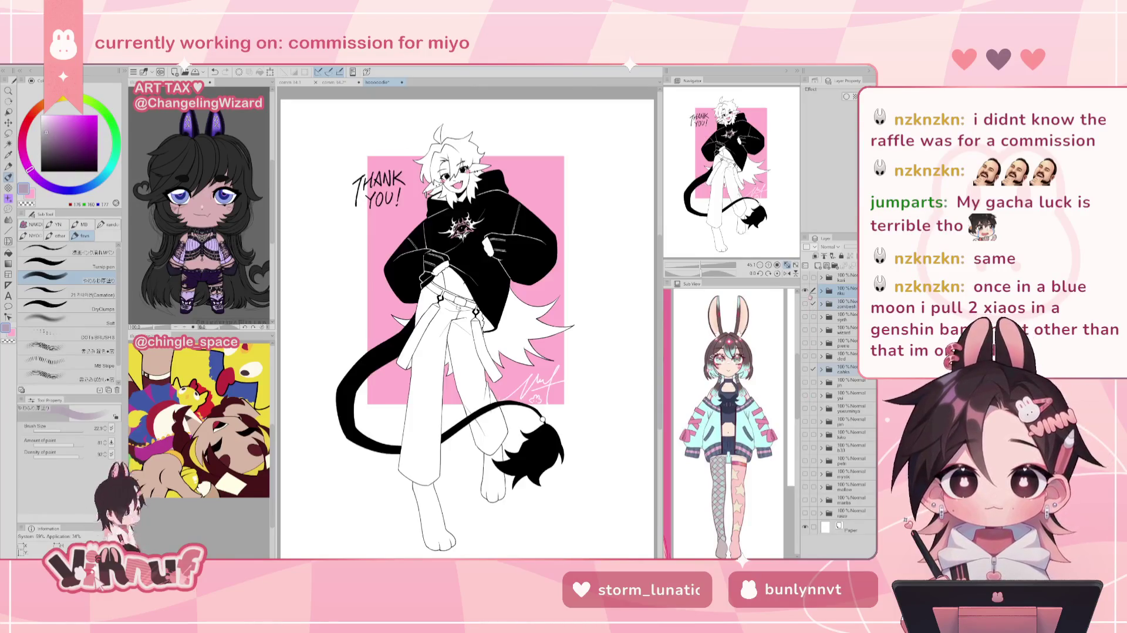
pyautogui.click(333, 82)
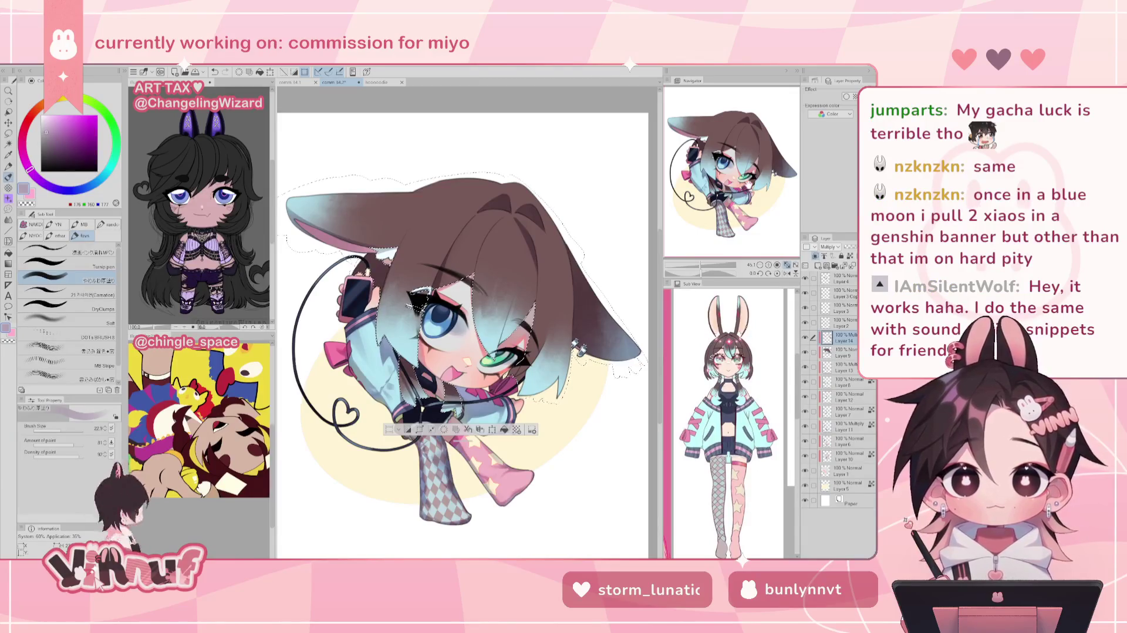
# Enlarge the brush to about 64 and mirror the view to check proportions.
pyautogui.moveTo(464, 329)
pyautogui.mouseDown()
pyautogui.moveTo(479, 341)
pyautogui.moveTo(477, 329)
pyautogui.mouseUp()
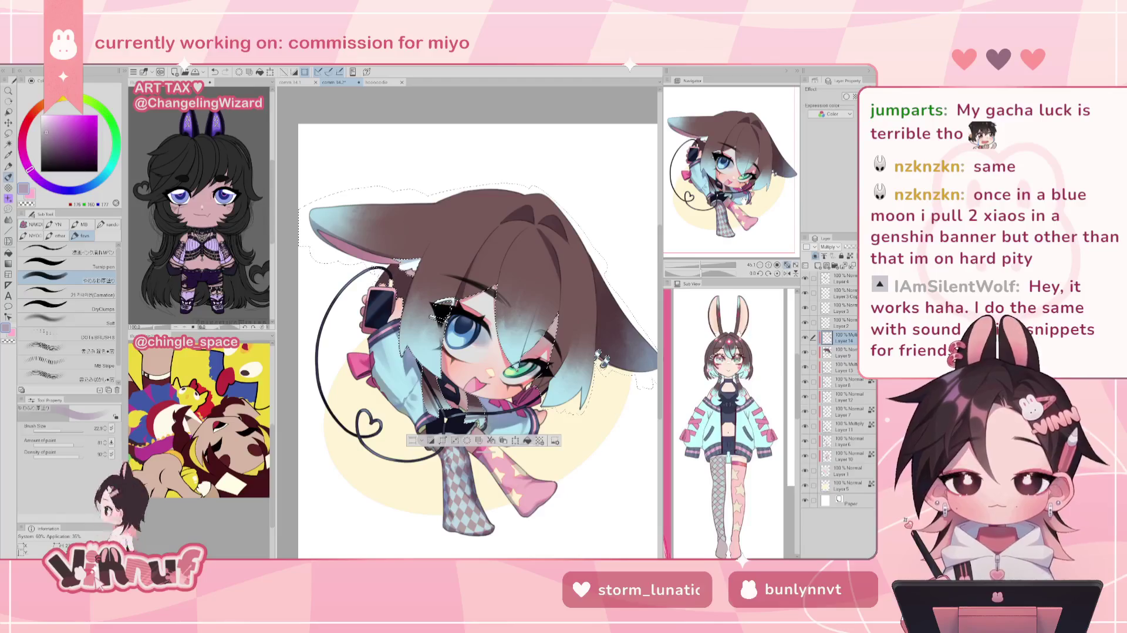
pyautogui.scroll(1, 473, 323)
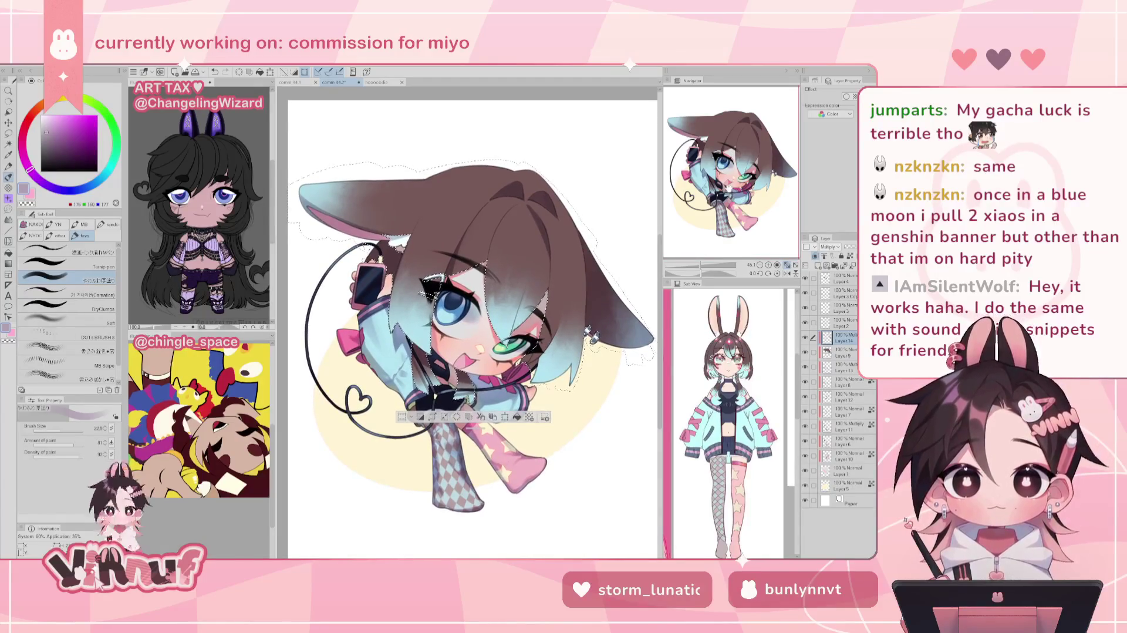
pyautogui.click(69, 429)
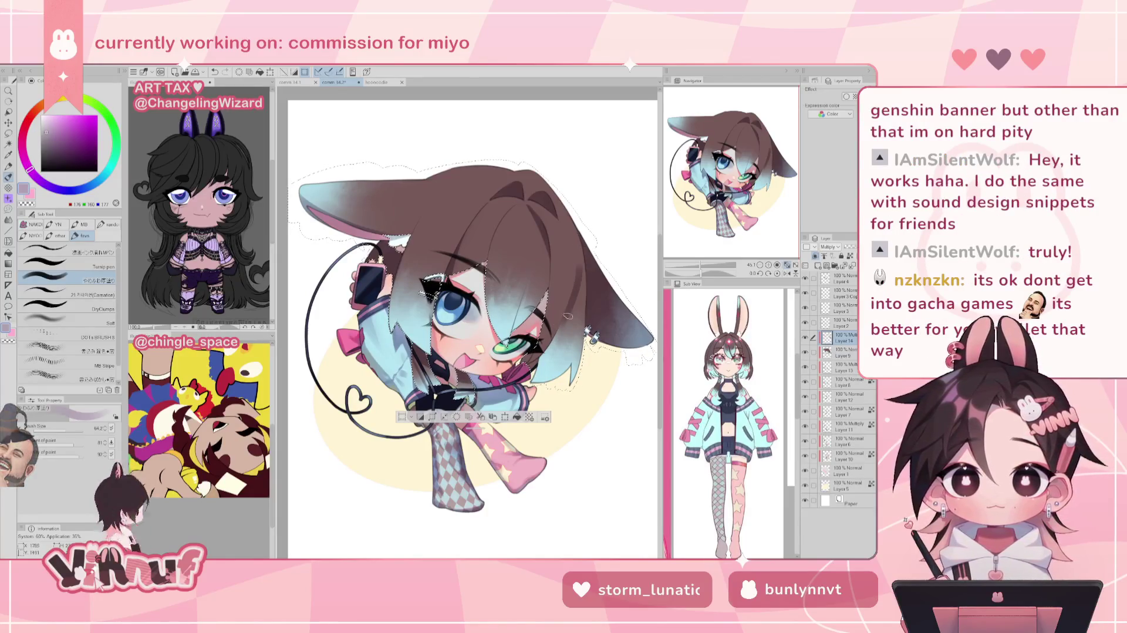
pyautogui.press('h')
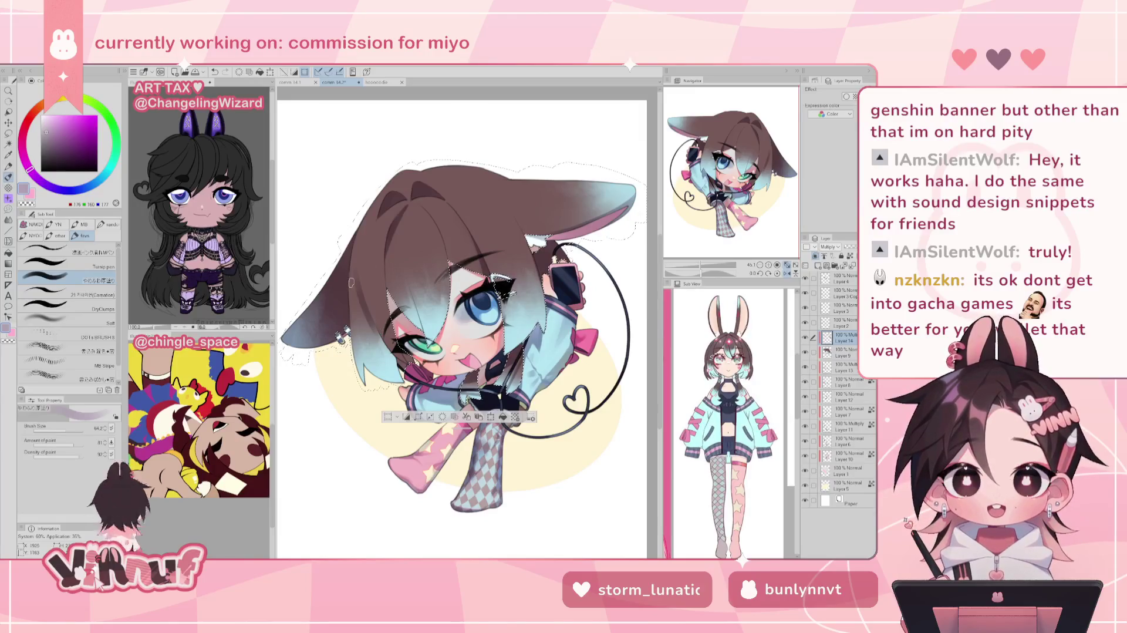
pyautogui.press('e')
pyautogui.press('b')
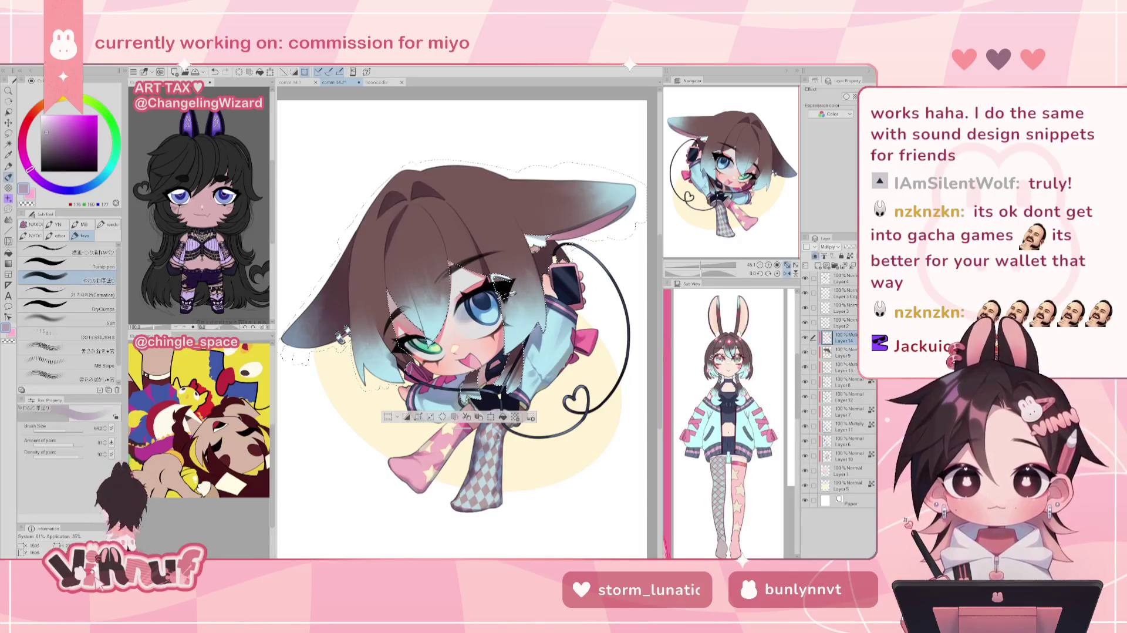
pyautogui.press('h')
pyautogui.press('e')
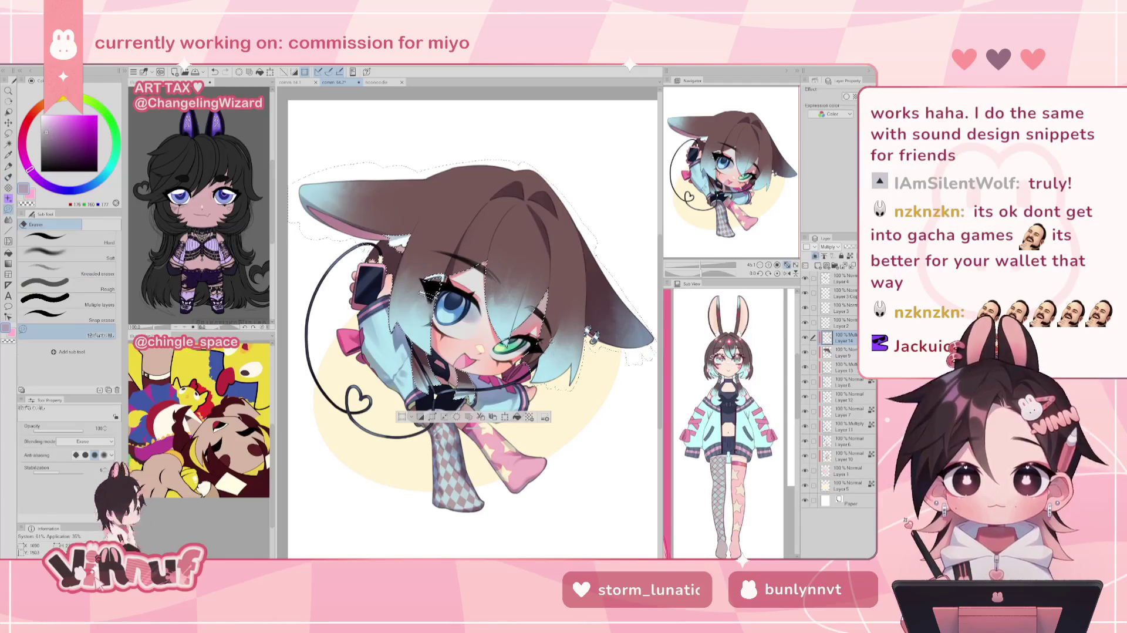
pyautogui.press('b')
pyautogui.press('h')
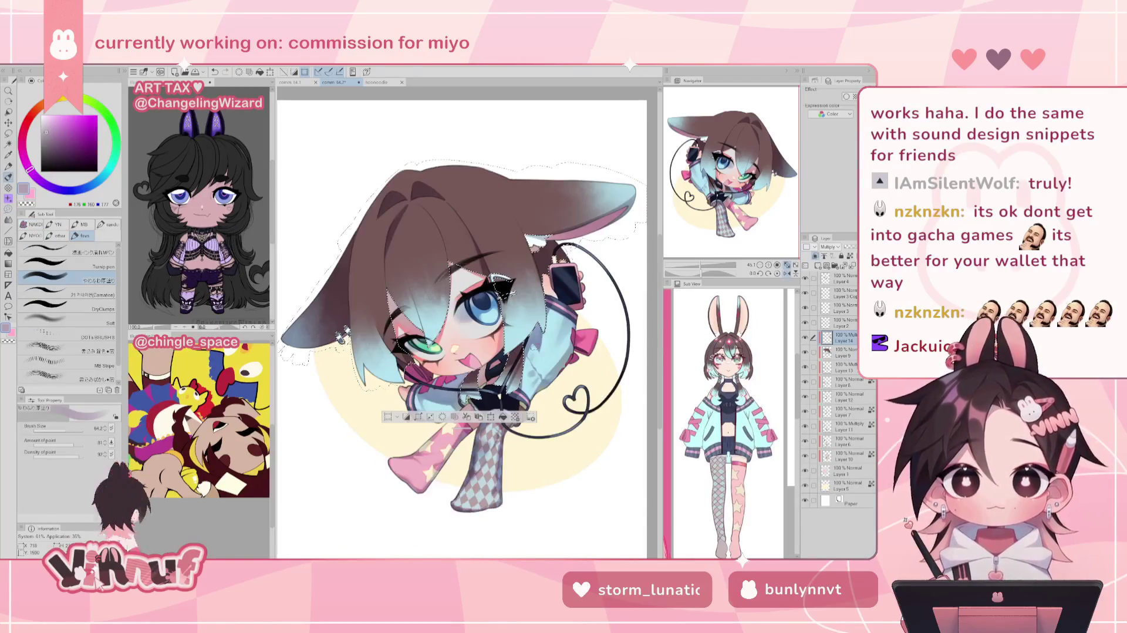
# Blend shading down the left hair, sample a greyer tone, and lightly erase the left edge.
pyautogui.moveTo(375, 257)
pyautogui.mouseDown()
pyautogui.moveTo(376, 295)
pyautogui.moveTo(362, 307)
pyautogui.mouseUp()
pyautogui.moveTo(369, 264); pyautogui.dragTo(359, 311)
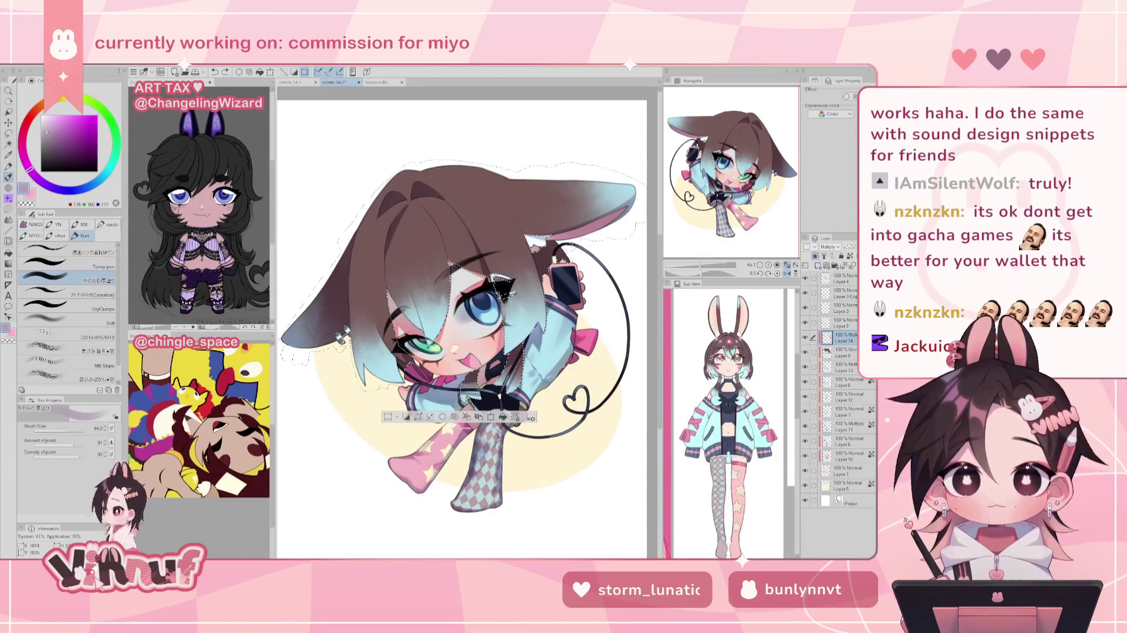
pyautogui.moveTo(358, 258); pyautogui.dragTo(362, 299)
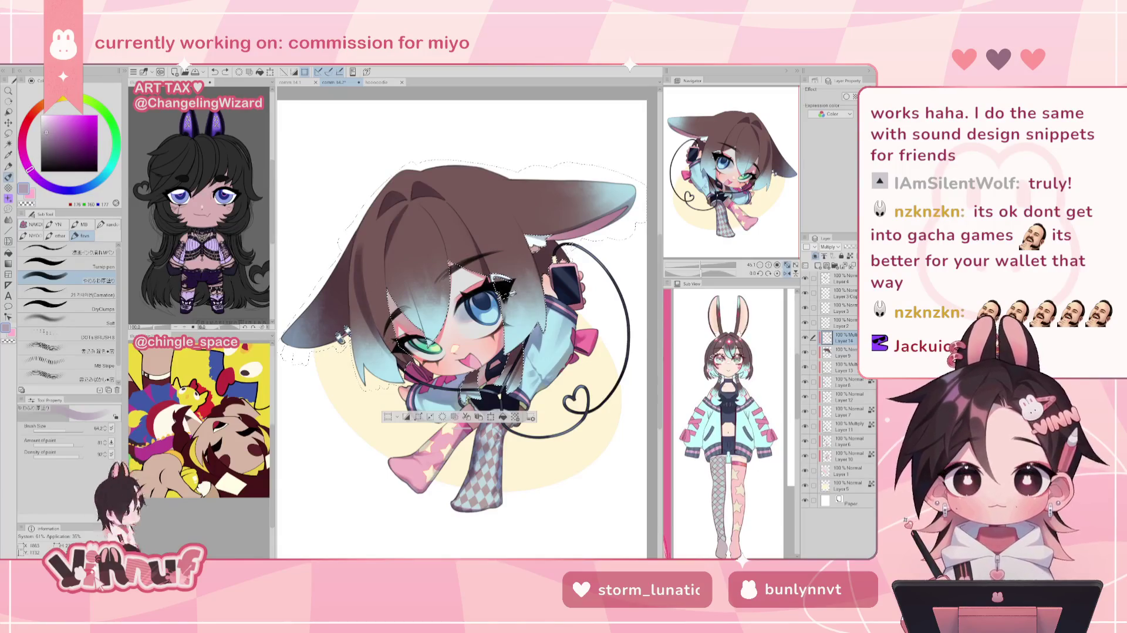
pyautogui.keyDown('alt'); pyautogui.click(389, 269); pyautogui.keyUp('alt')
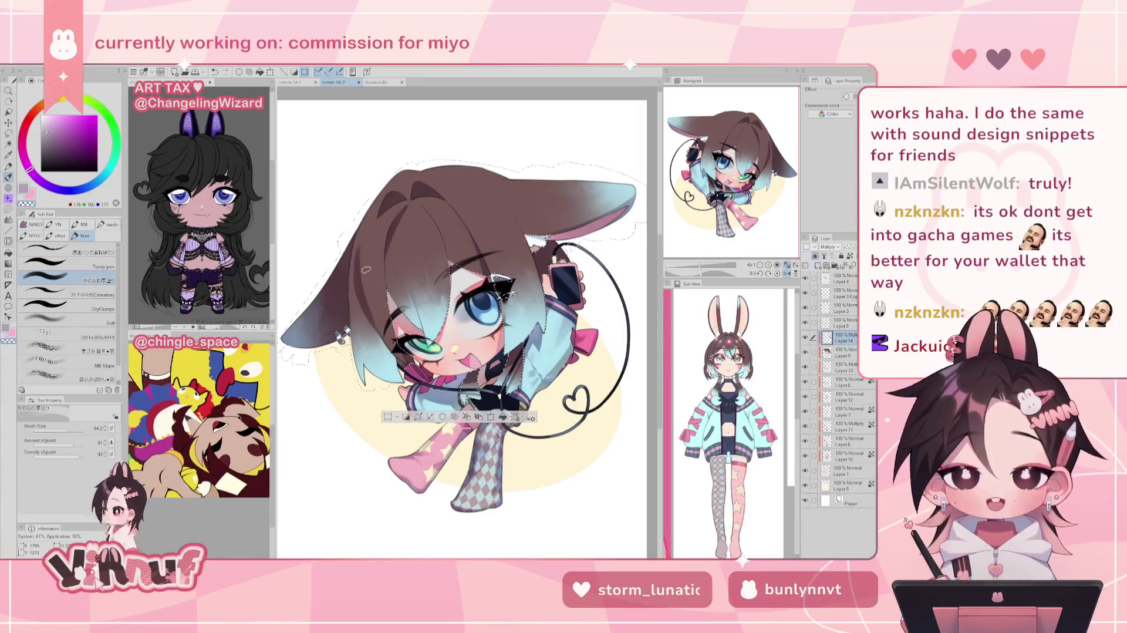
pyautogui.press('e')
pyautogui.moveTo(358, 259); pyautogui.dragTo(352, 328)
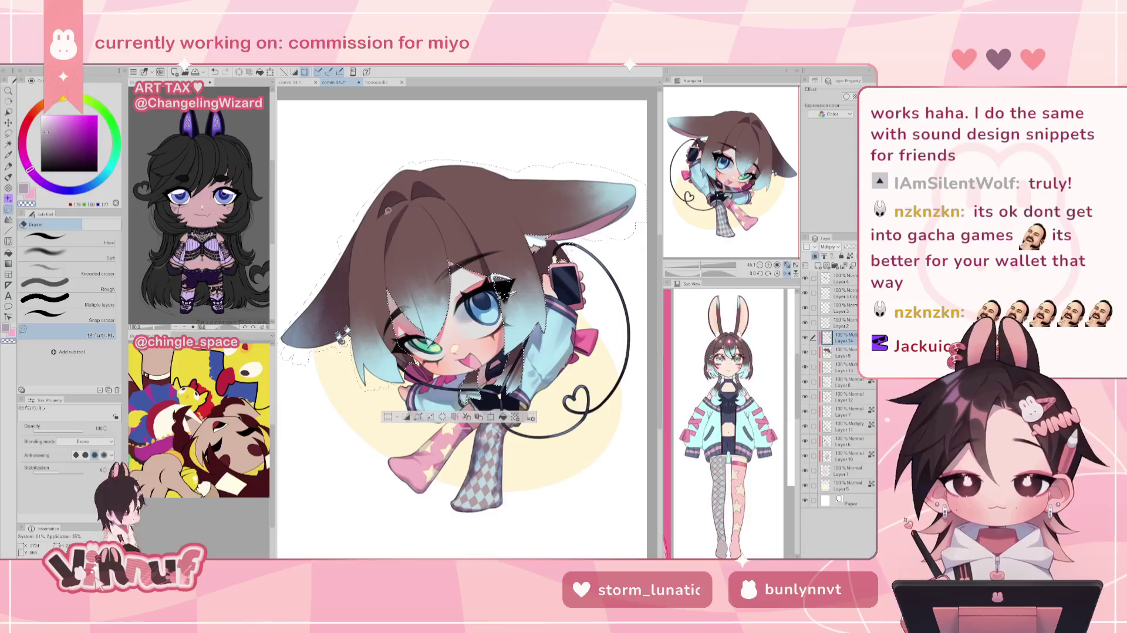
pyautogui.press('h')
pyautogui.press('b')
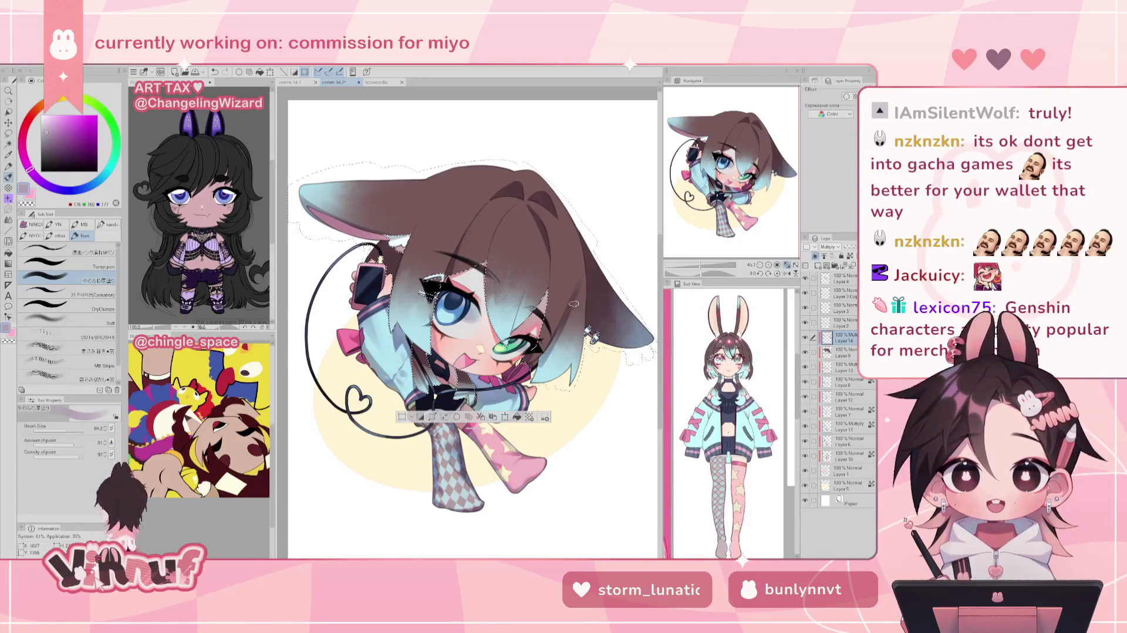
pyautogui.press('h')
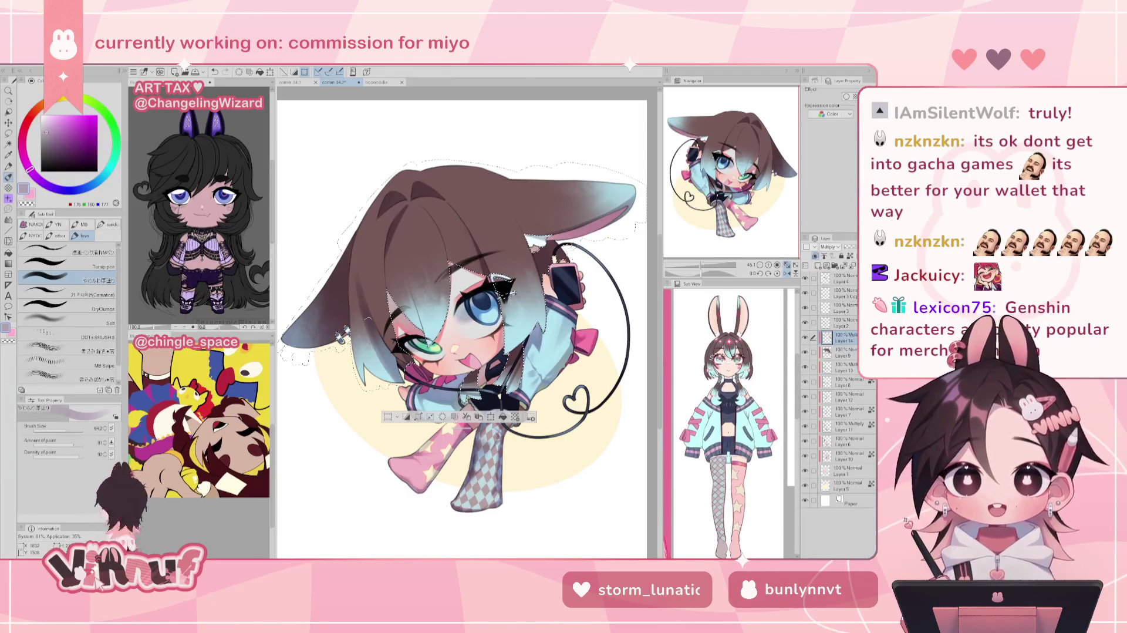
pyautogui.hotkey('ctrl', 'z')
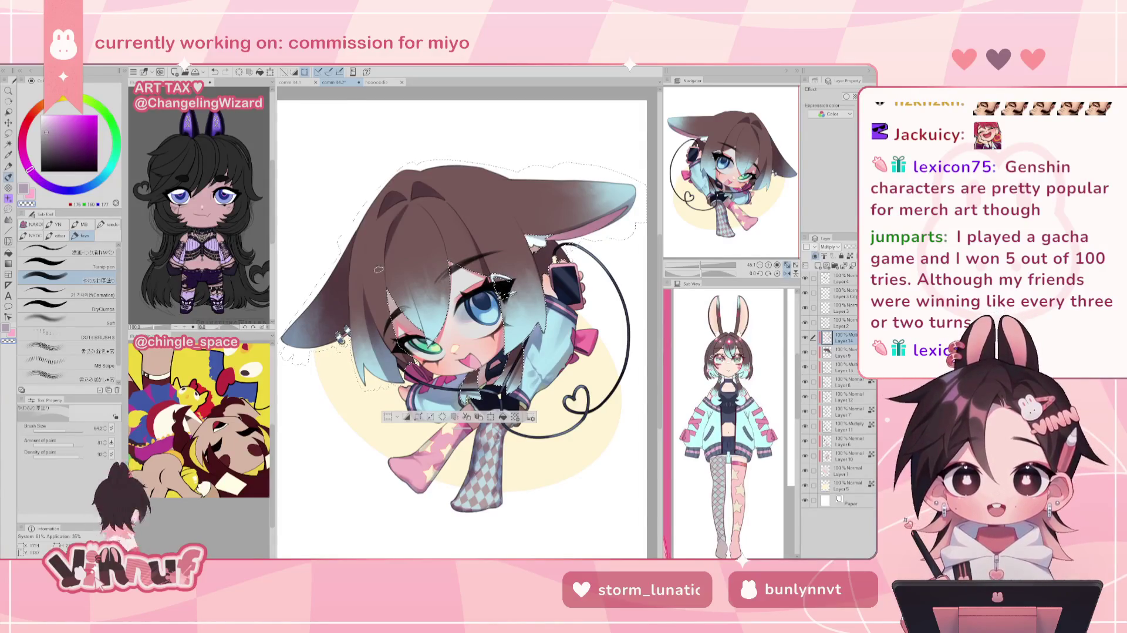
# Swap the pink main colour to lavender, mirroring the view to check proportions.
pyautogui.press('x')
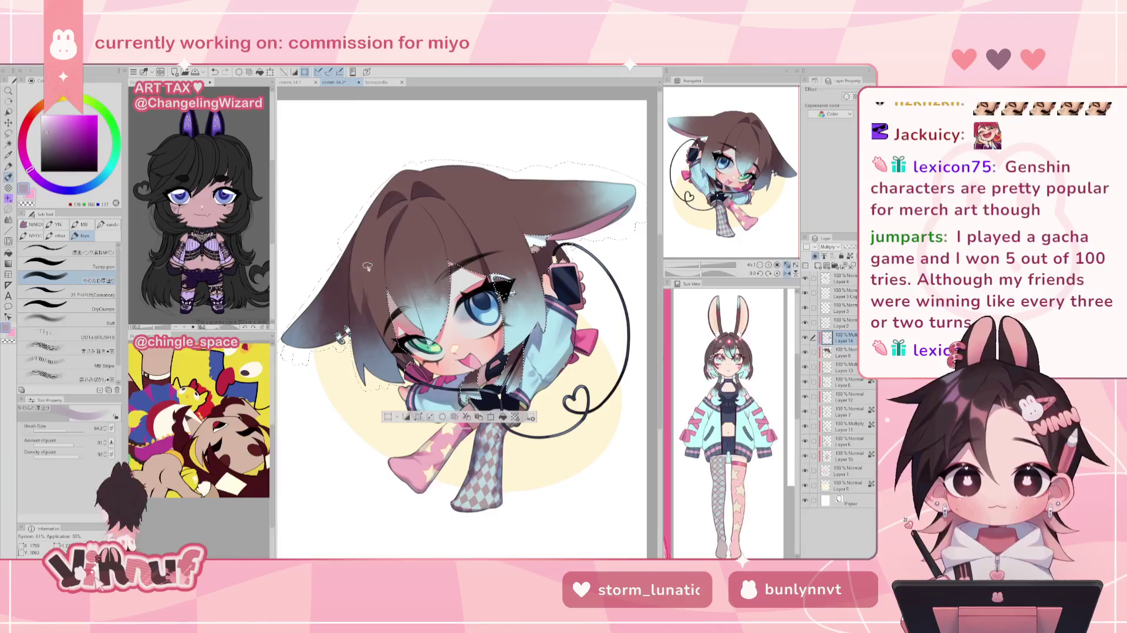
pyautogui.press('h')
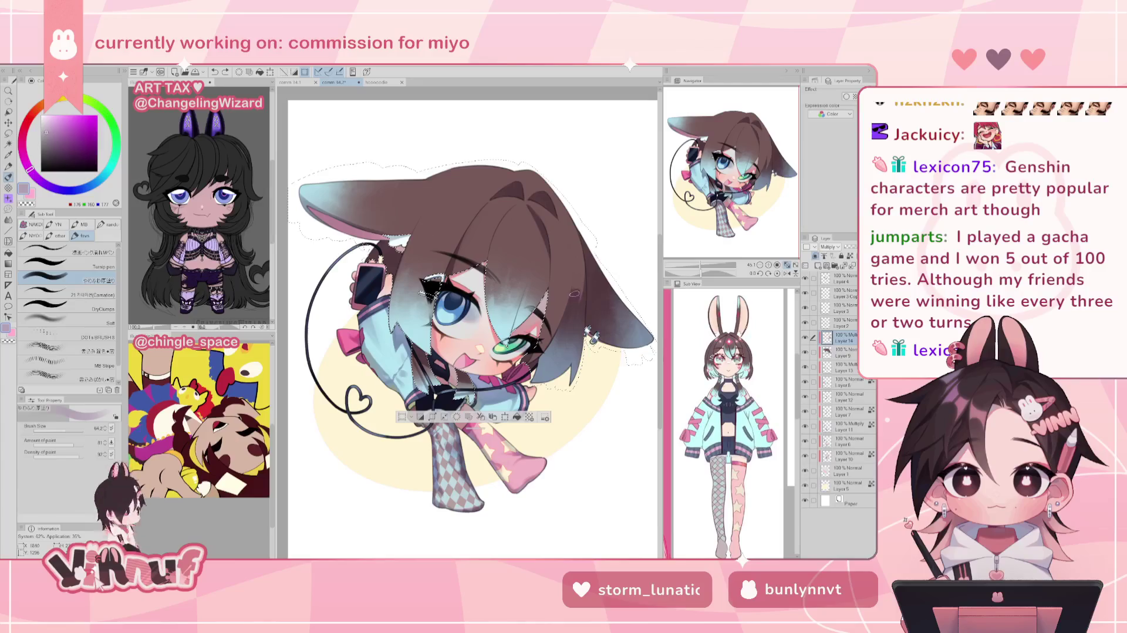
pyautogui.press('h')
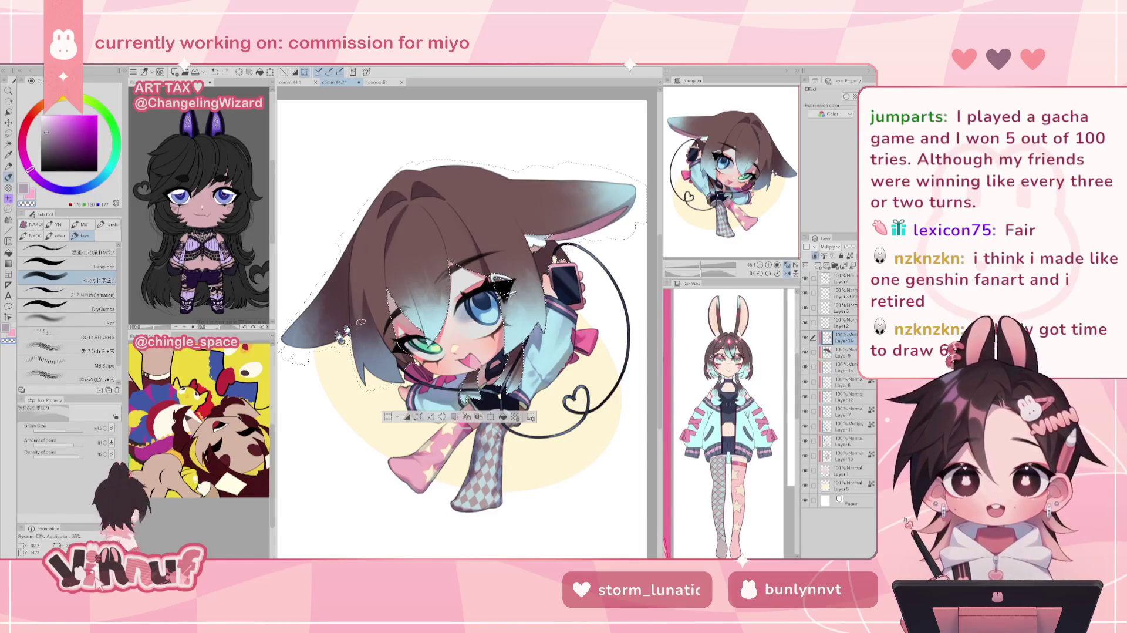
pyautogui.press('h')
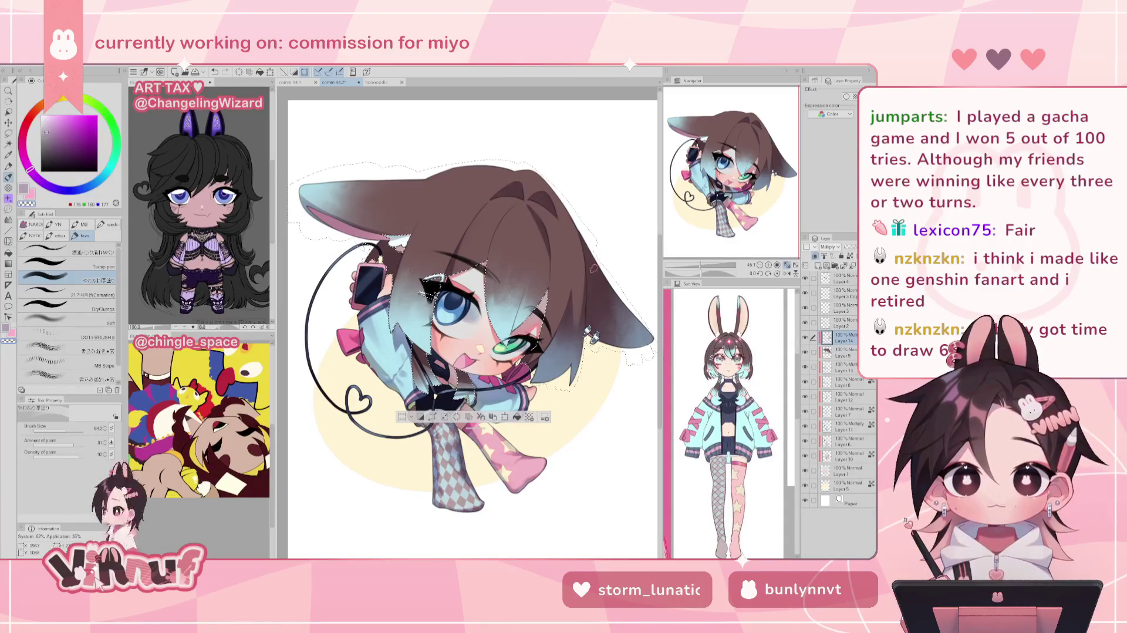
pyautogui.press('c')
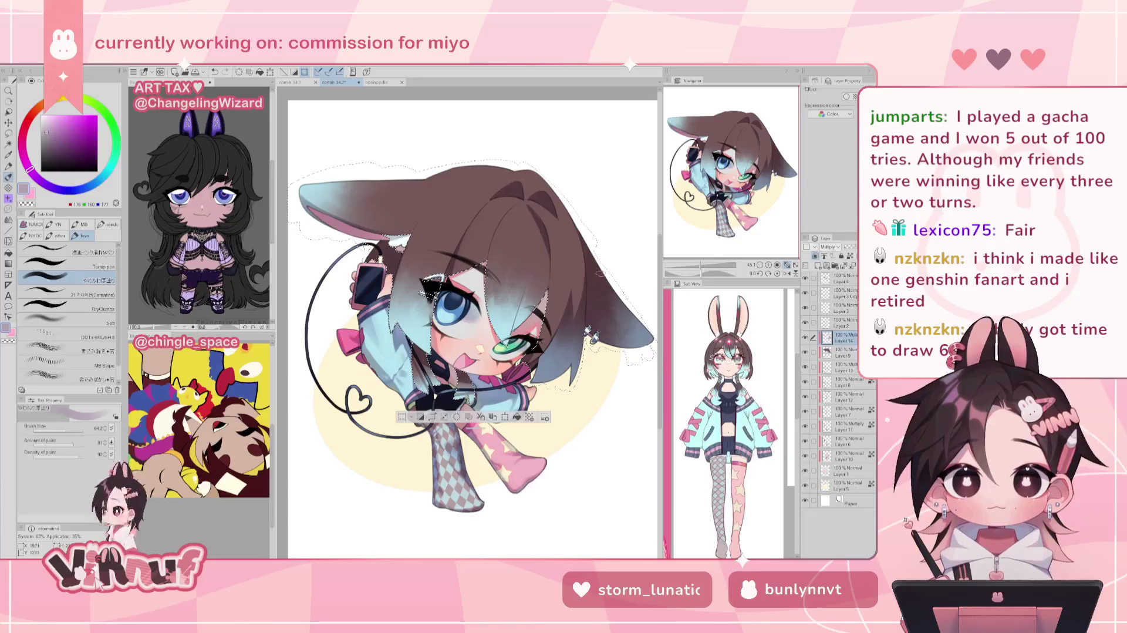
pyautogui.press('h')
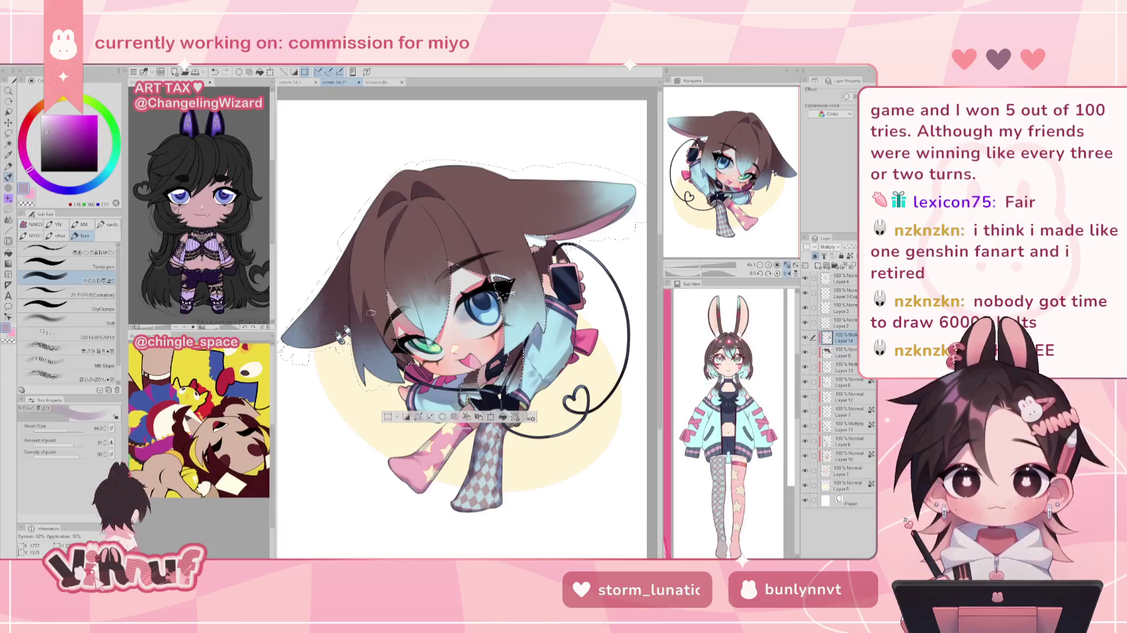
pyautogui.press('h')
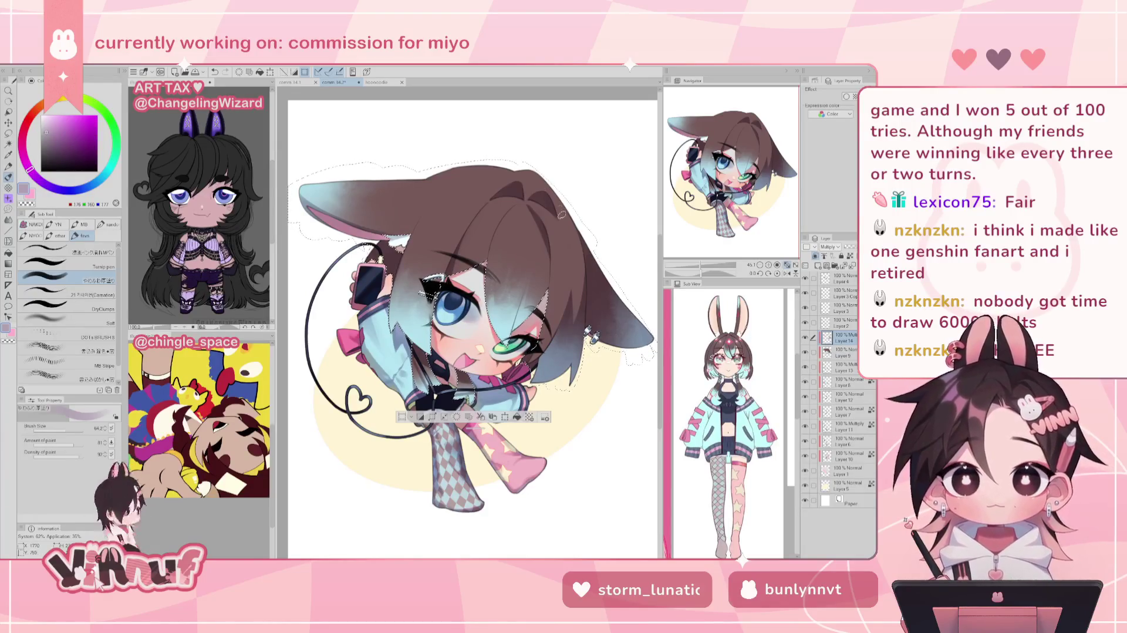
pyautogui.press('h')
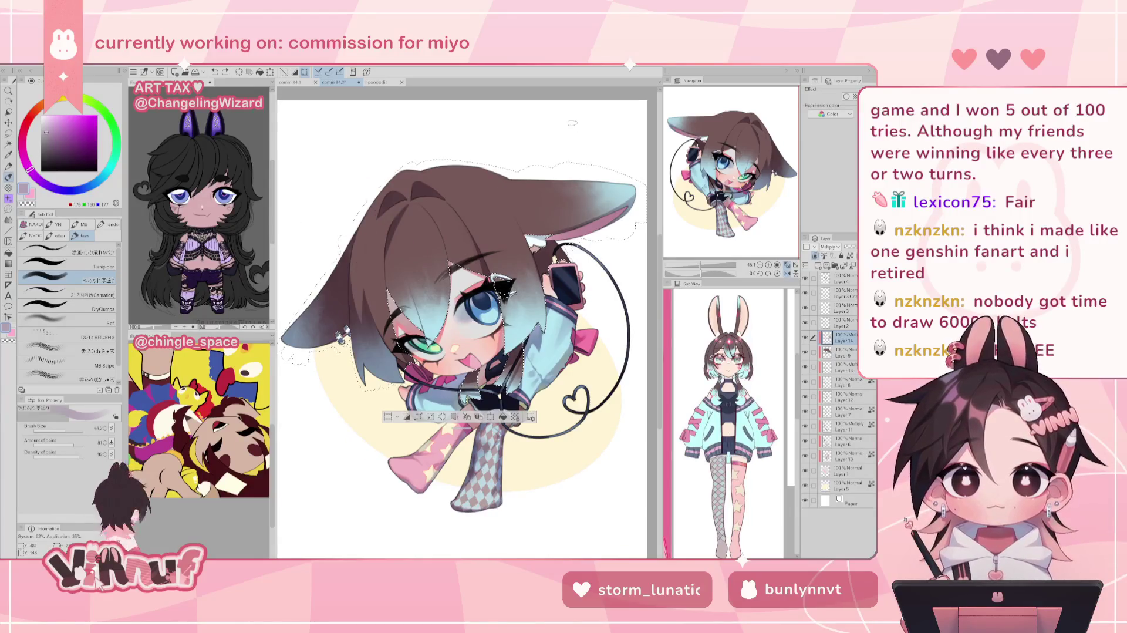
# Drag the brush size from 64.2 to 26.3, then flip the view to compare.
pyautogui.moveTo(67, 430); pyautogui.dragTo(62, 435)
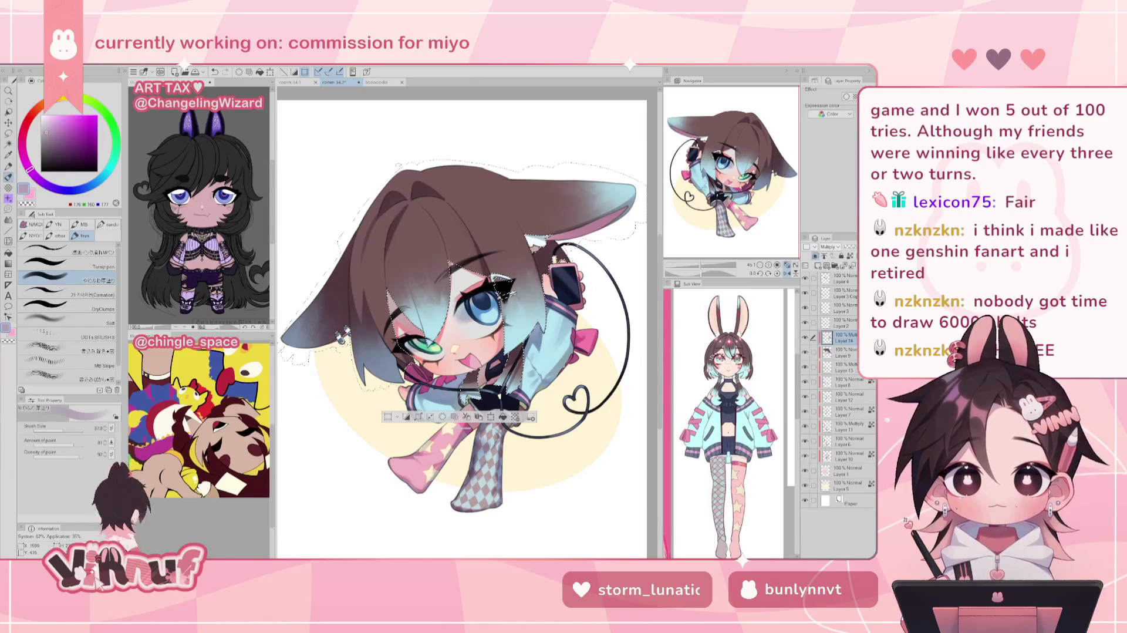
pyautogui.press('h')
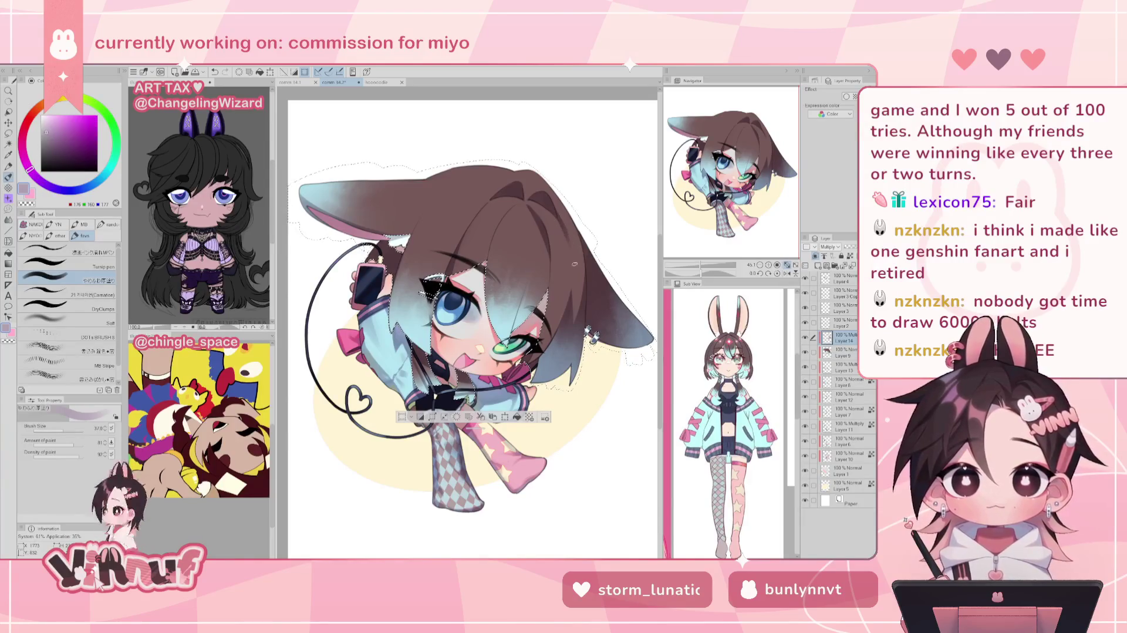
pyautogui.press('h')
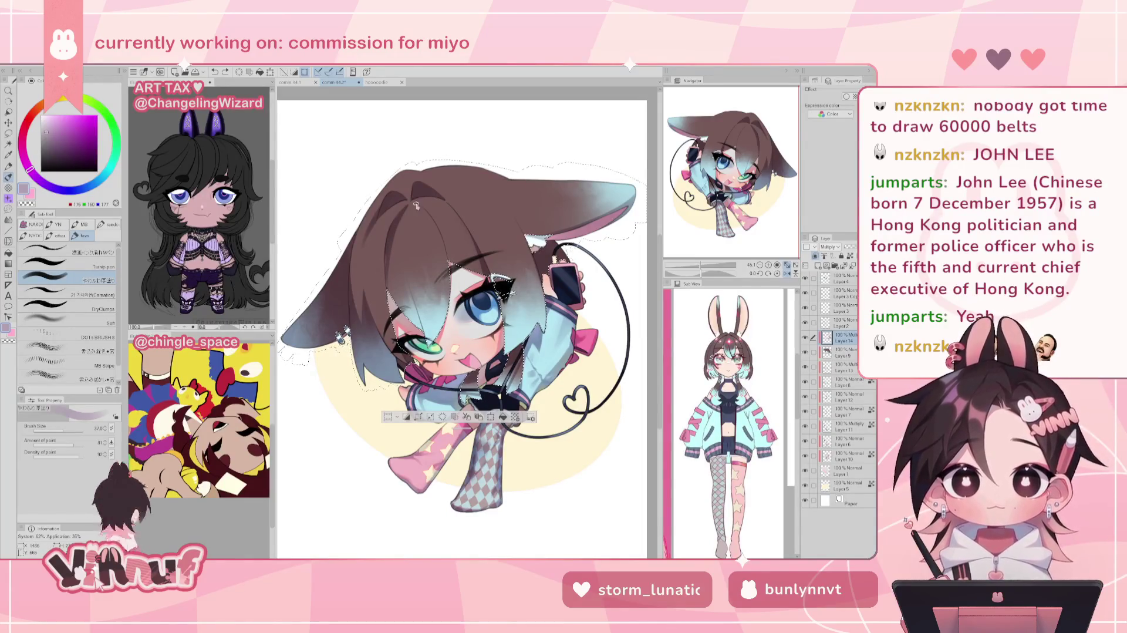
# Try small dark strokes in the brown hair, undoing the ones that don't fit.
pyautogui.press('h')
pyautogui.moveTo(541, 232); pyautogui.dragTo(550, 281)
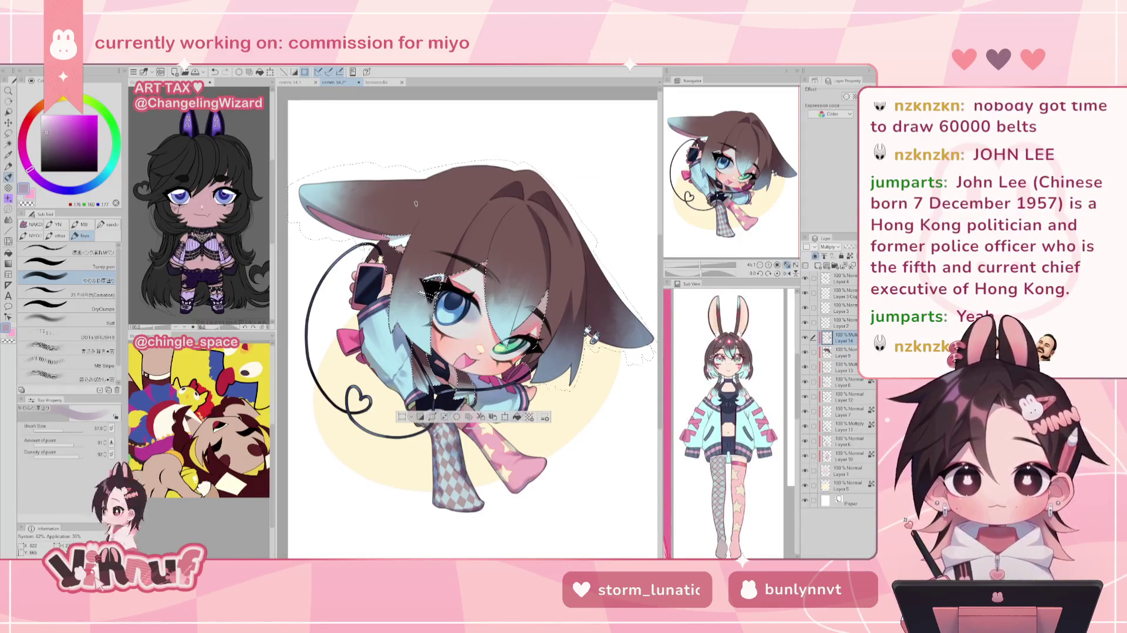
pyautogui.hotkey('ctrl', 'z')
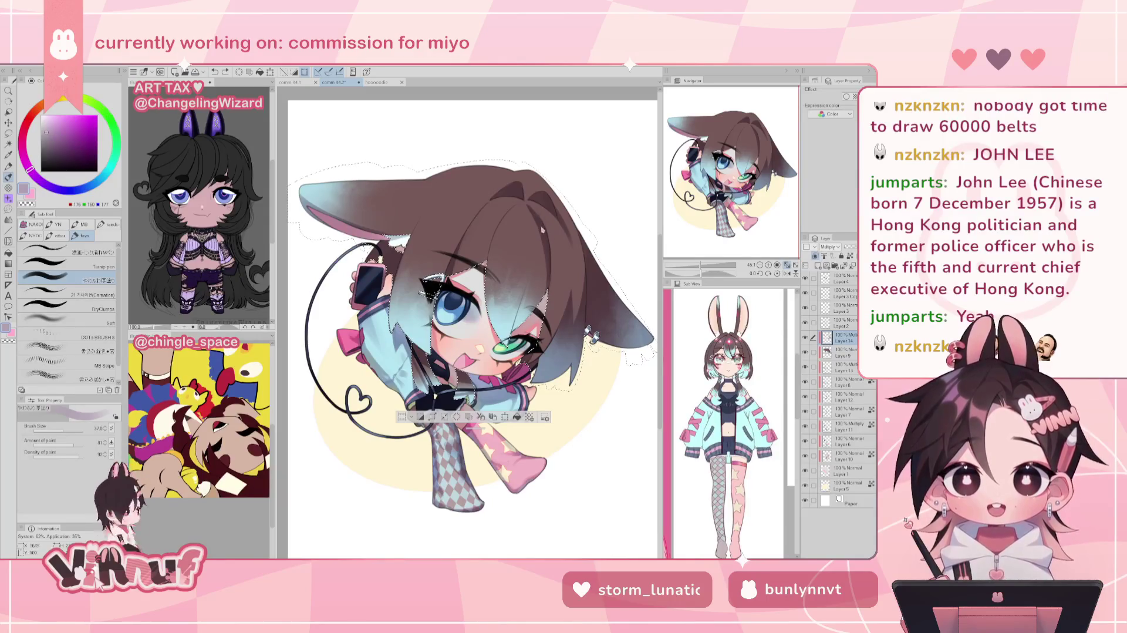
pyautogui.moveTo(545, 282); pyautogui.dragTo(547, 290)
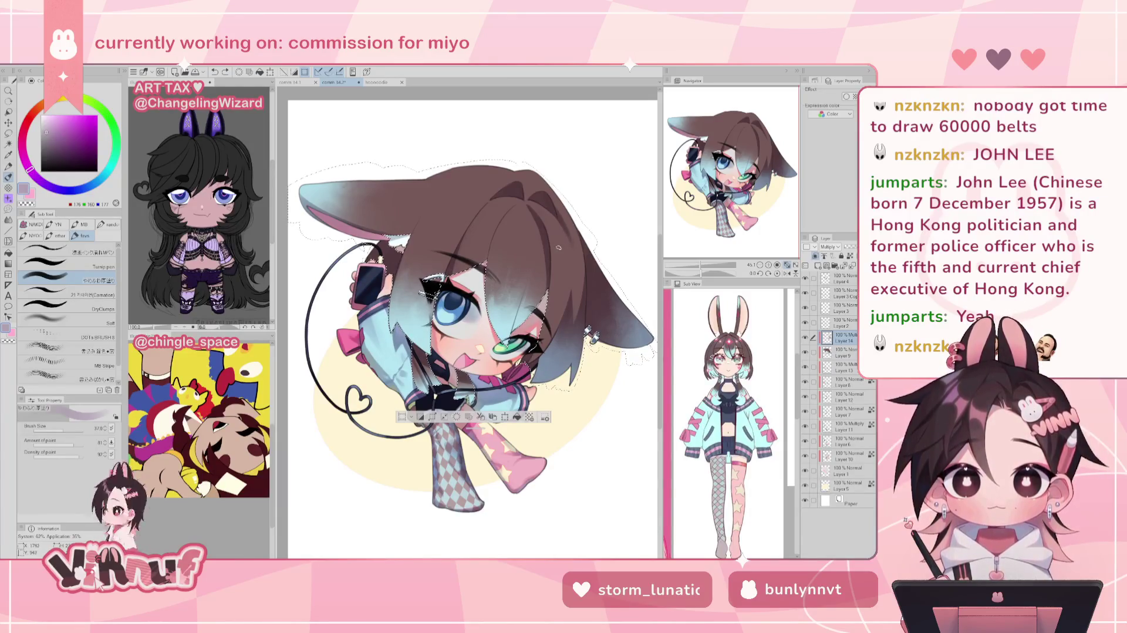
pyautogui.moveTo(517, 180); pyautogui.dragTo(527, 177)
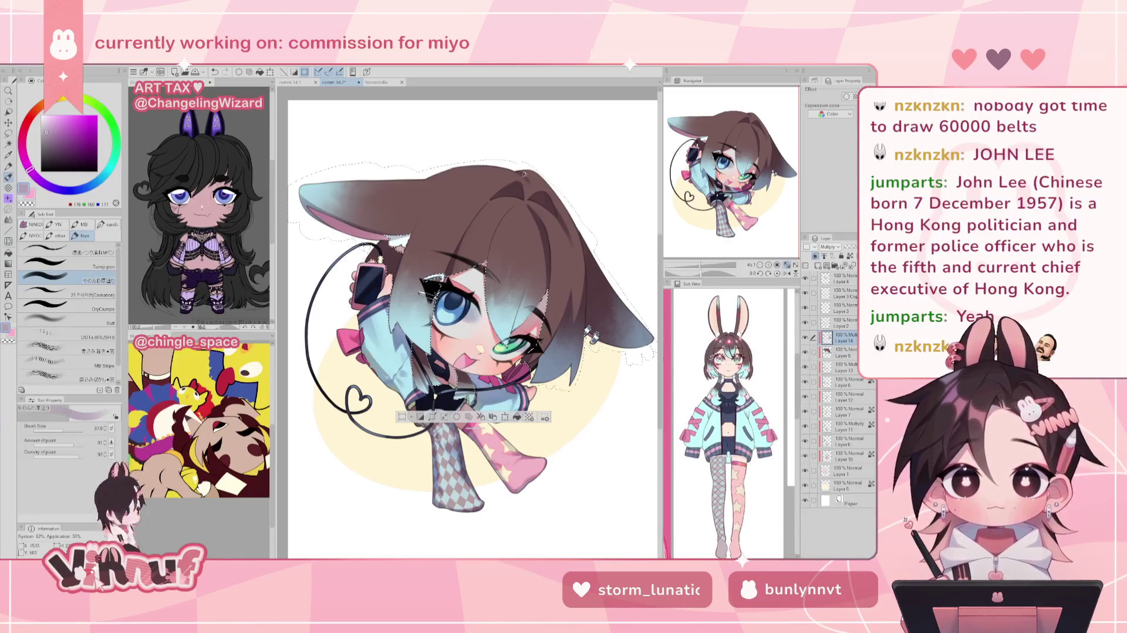
pyautogui.hotkey('ctrl', 'z')
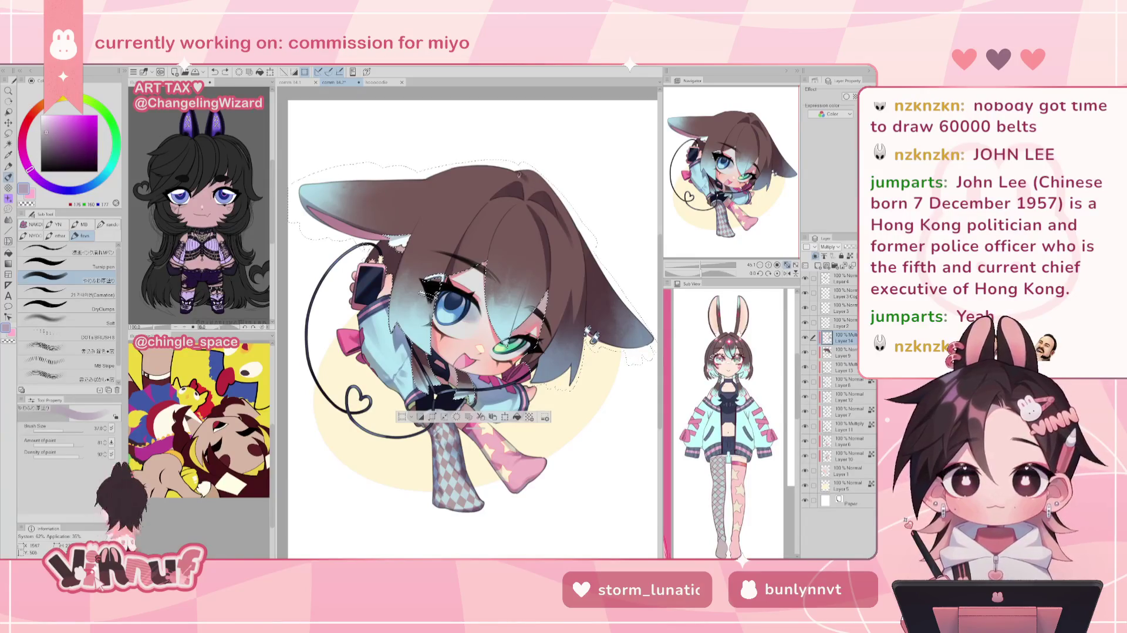
pyautogui.click(524, 172)
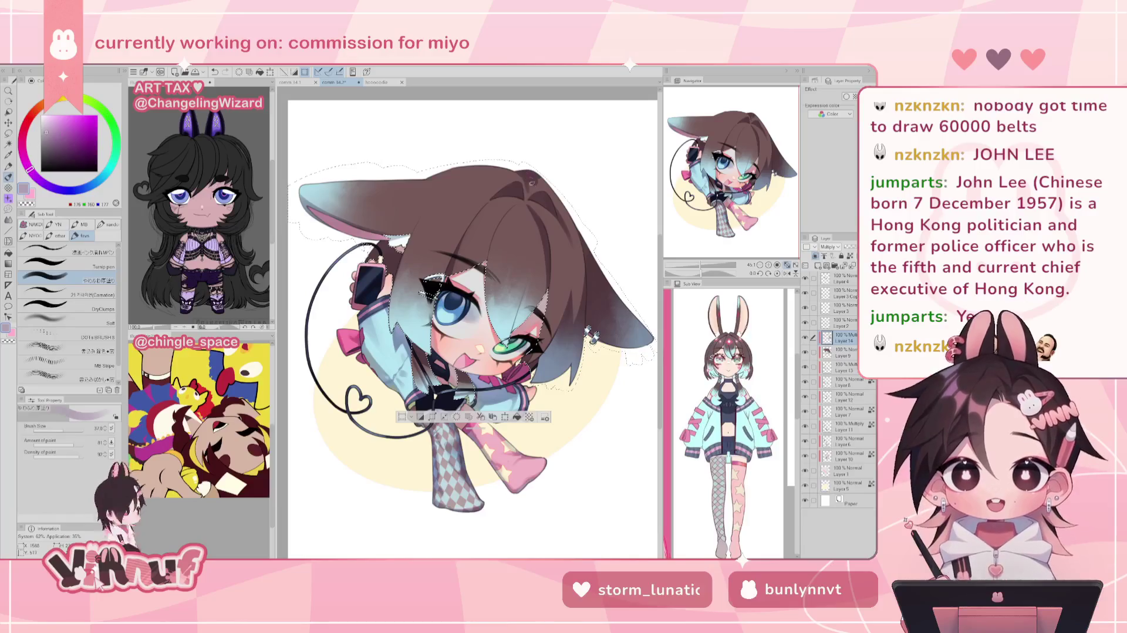
pyautogui.hotkey('ctrl', 'z')
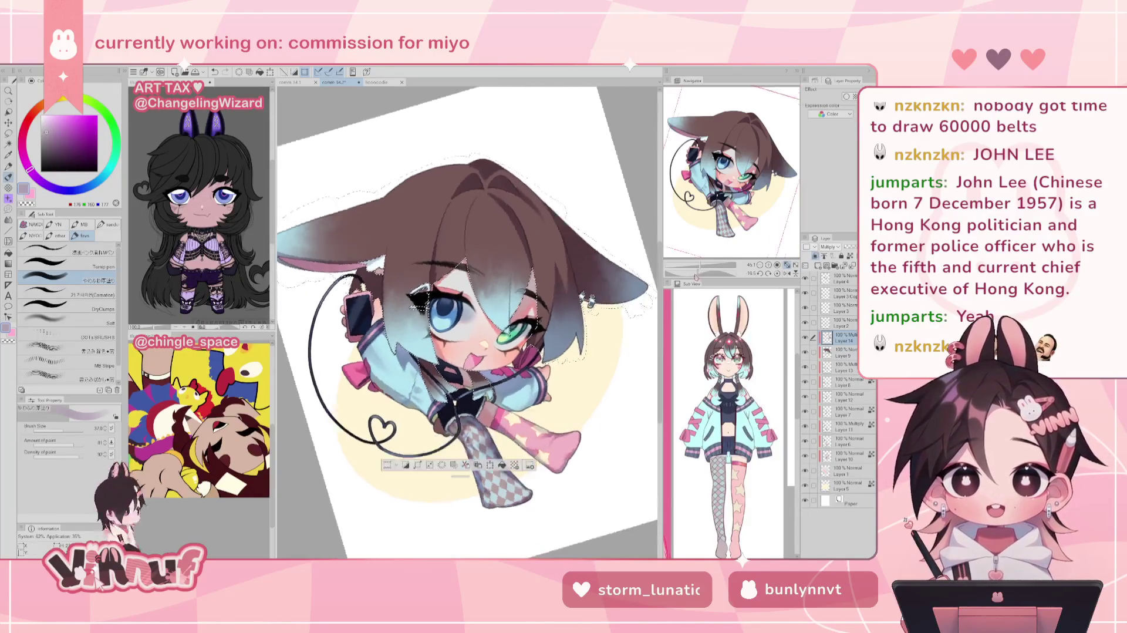
# Rotate the view about 45°, straighten it, mirror it horizontally, and shrink the brush to 19.
pyautogui.moveTo(701, 273); pyautogui.dragTo(690, 258)
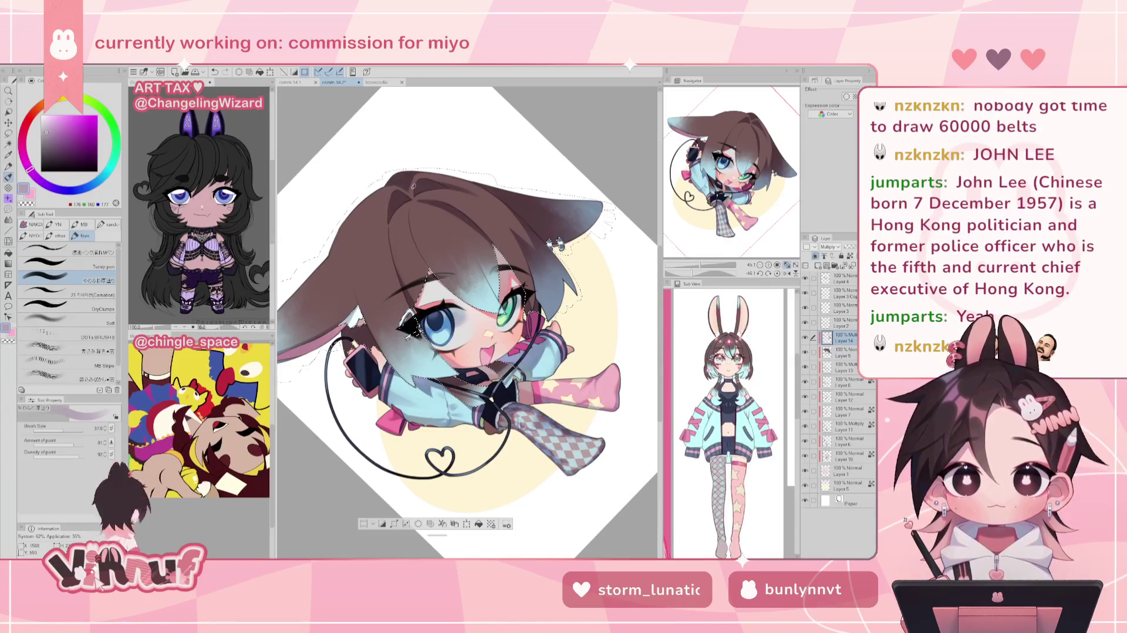
pyautogui.click(777, 274)
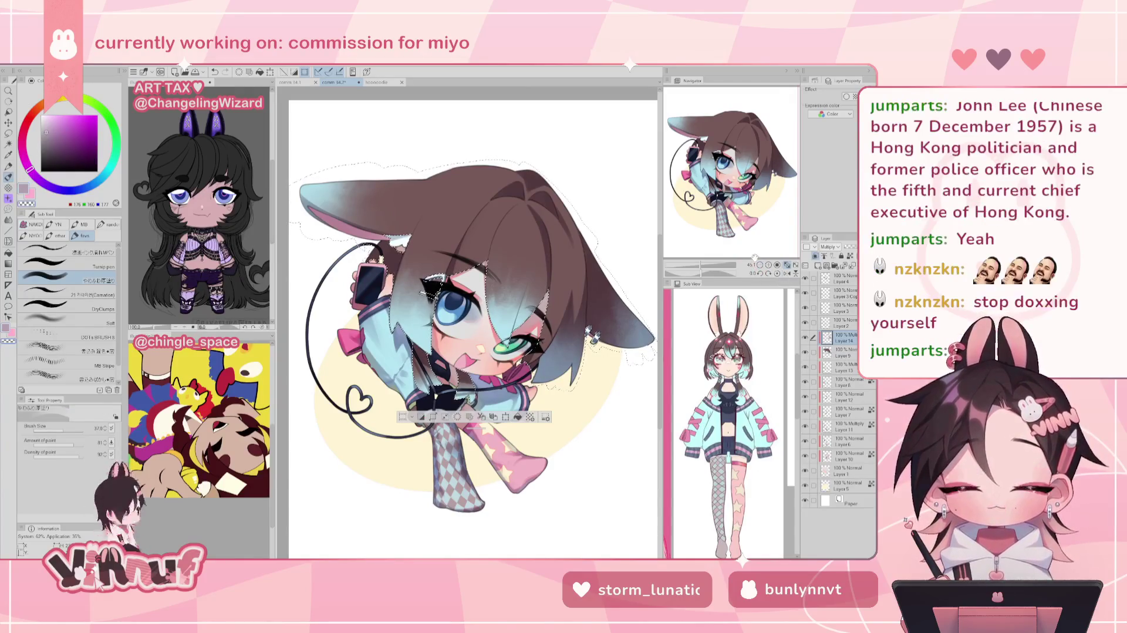
pyautogui.click(787, 274)
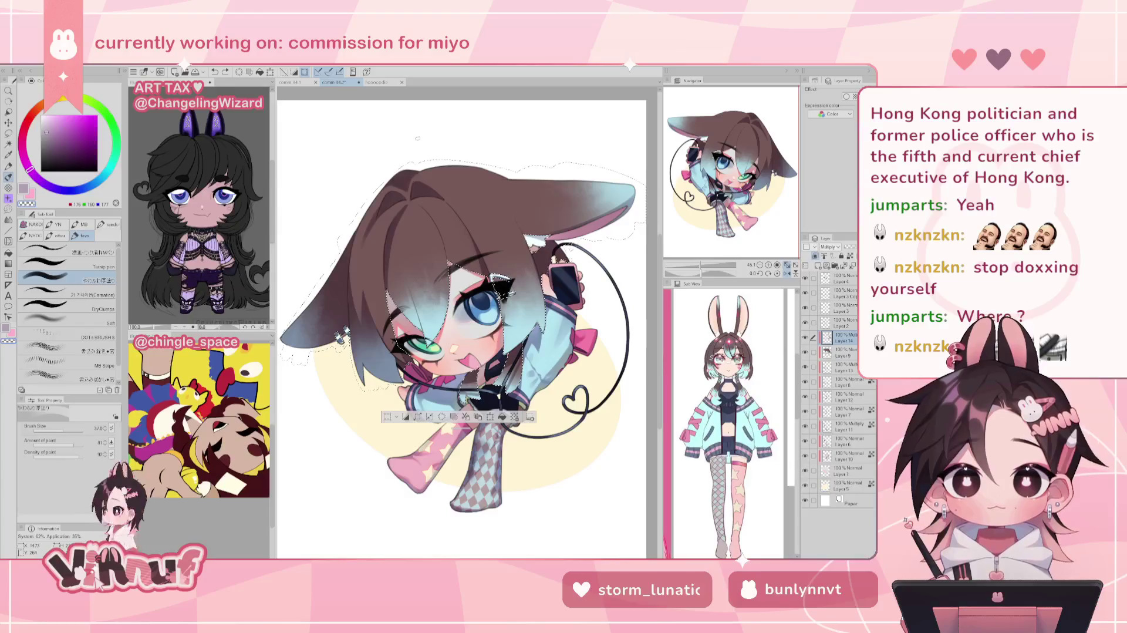
pyautogui.press('[')
pyautogui.press('[')
pyautogui.press('[')
pyautogui.press('[')
# Undo and redo the last action, then unmirror the canvas view.
pyautogui.hotkey('ctrl', 'z')
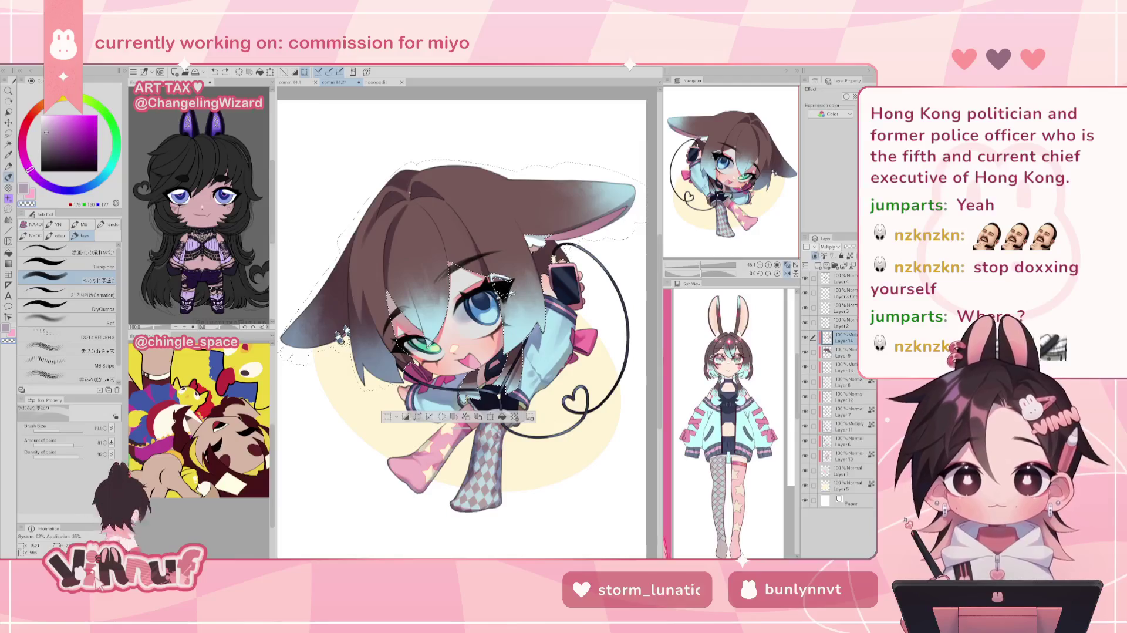
pyautogui.hotkey('ctrl', 'y')
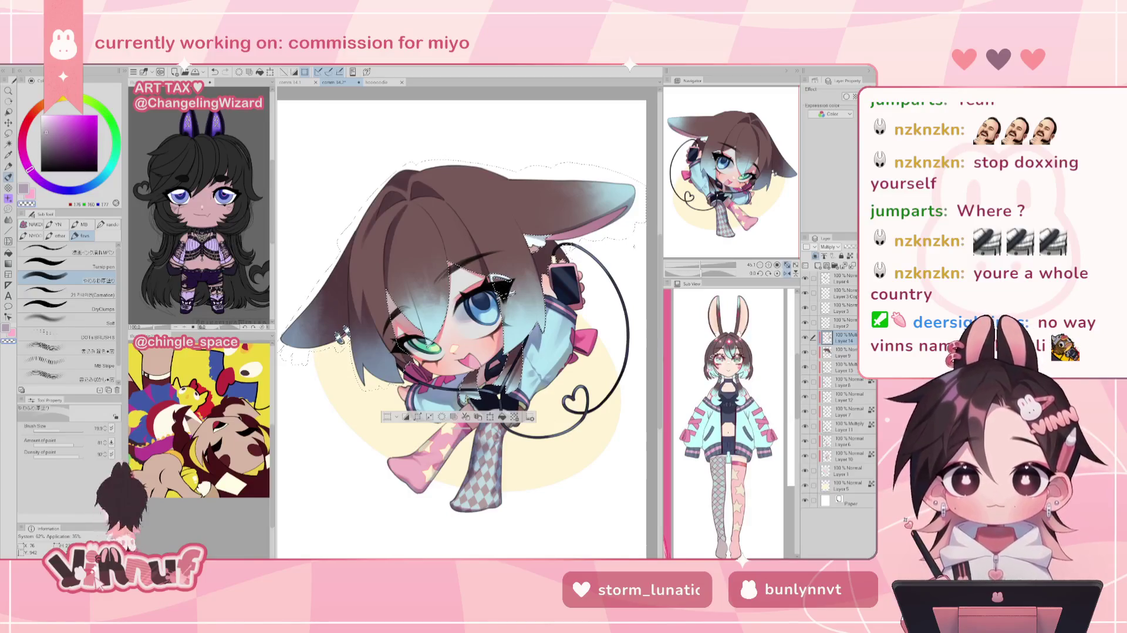
pyautogui.press('h')
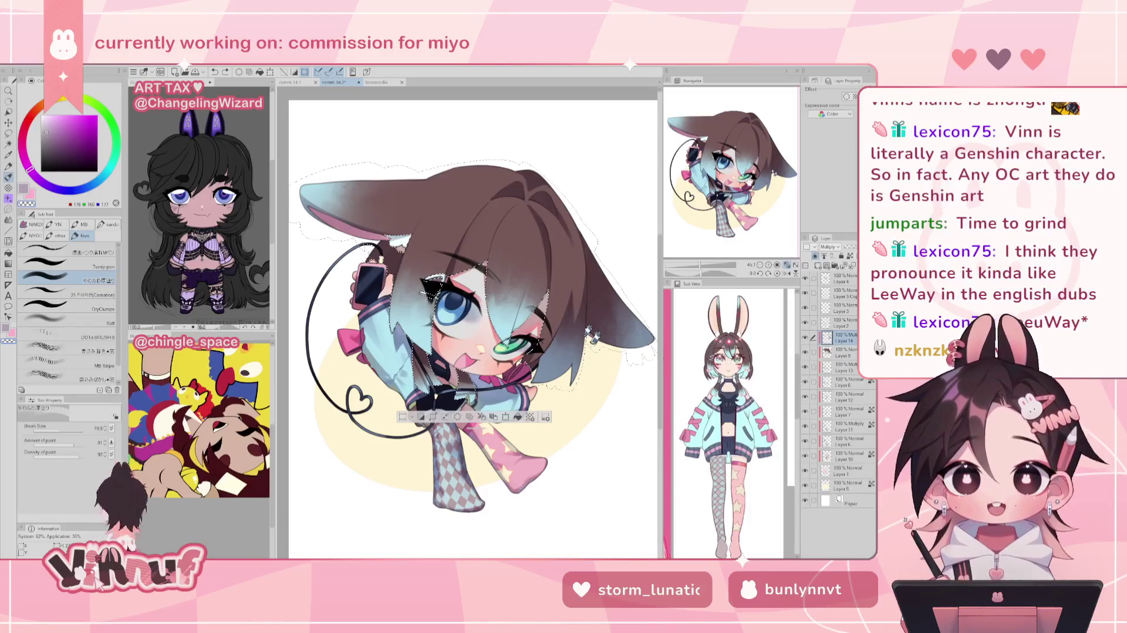
# Mirror the canvas to check the drawing, set the brush size to about 52, then flip back.
pyautogui.scroll(-1, 473, 322)
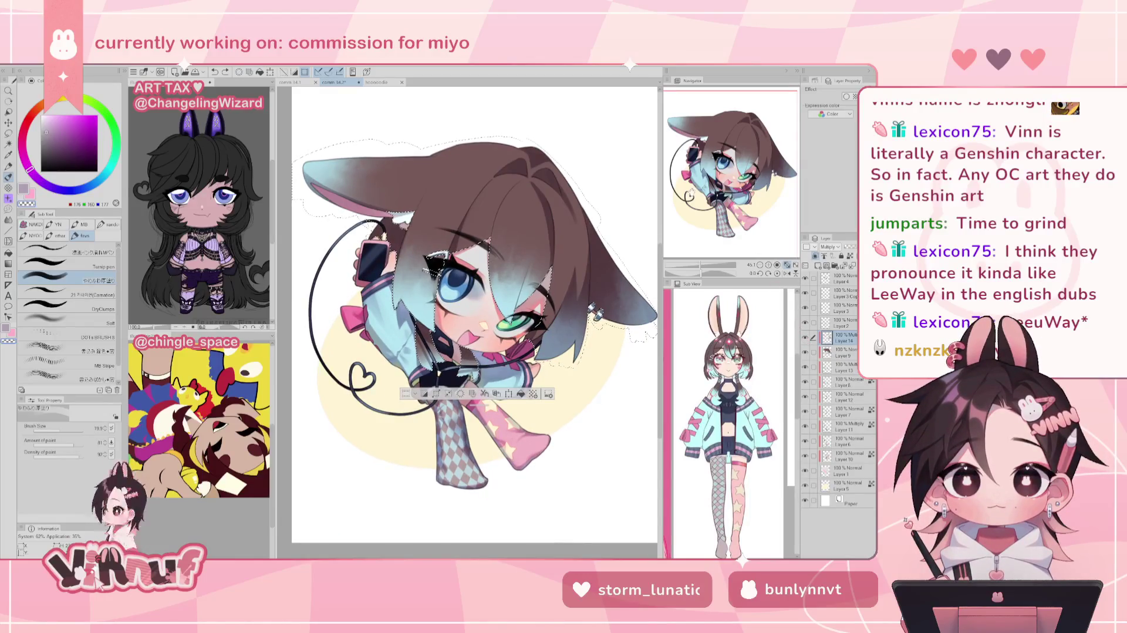
pyautogui.press('h')
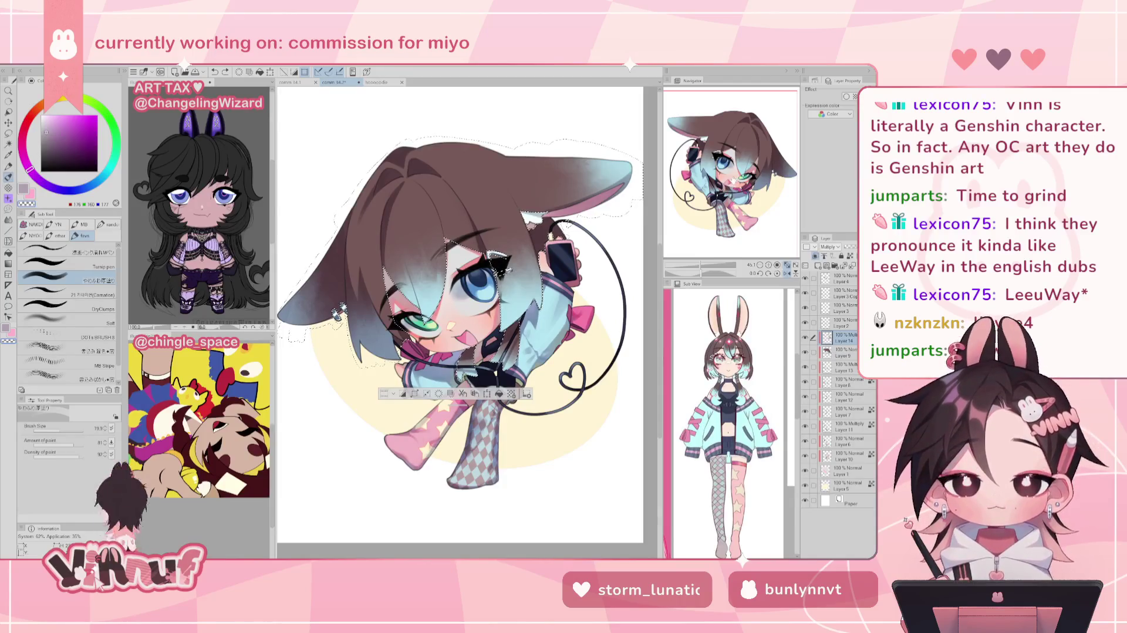
pyautogui.moveTo(738, 174); pyautogui.dragTo(736, 173)
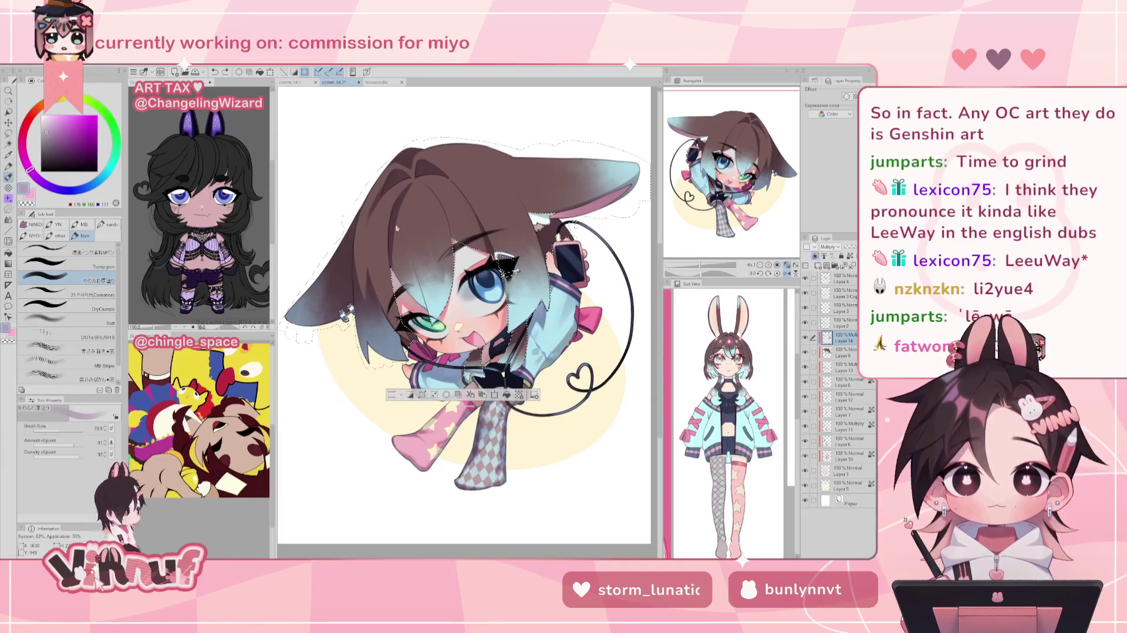
pyautogui.click(66, 429)
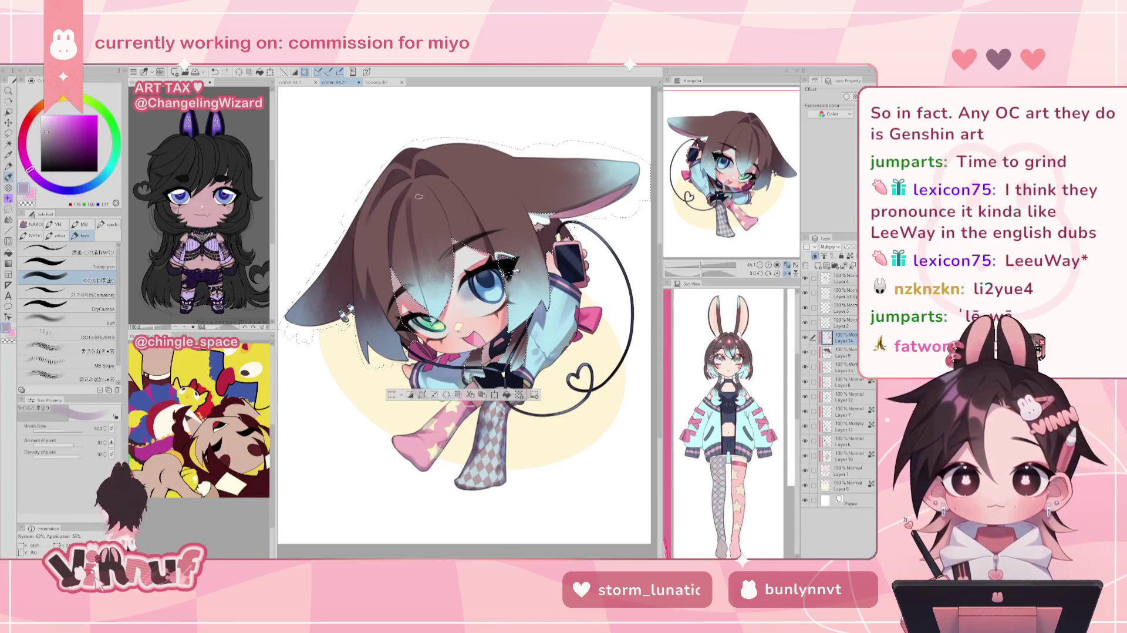
pyautogui.press('h')
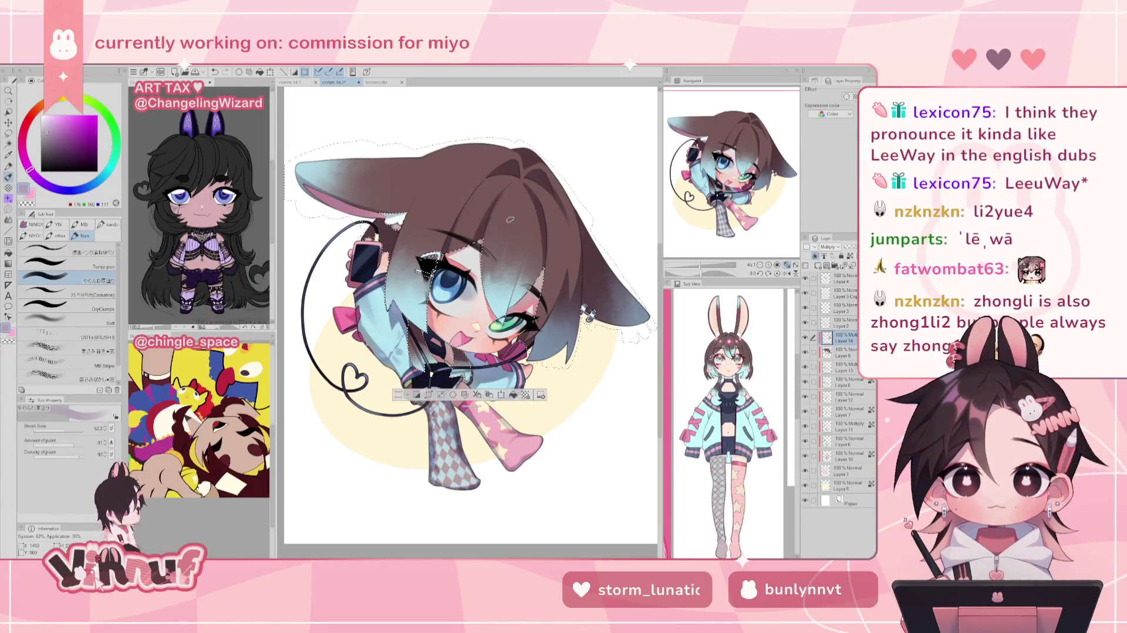
pyautogui.press('e')
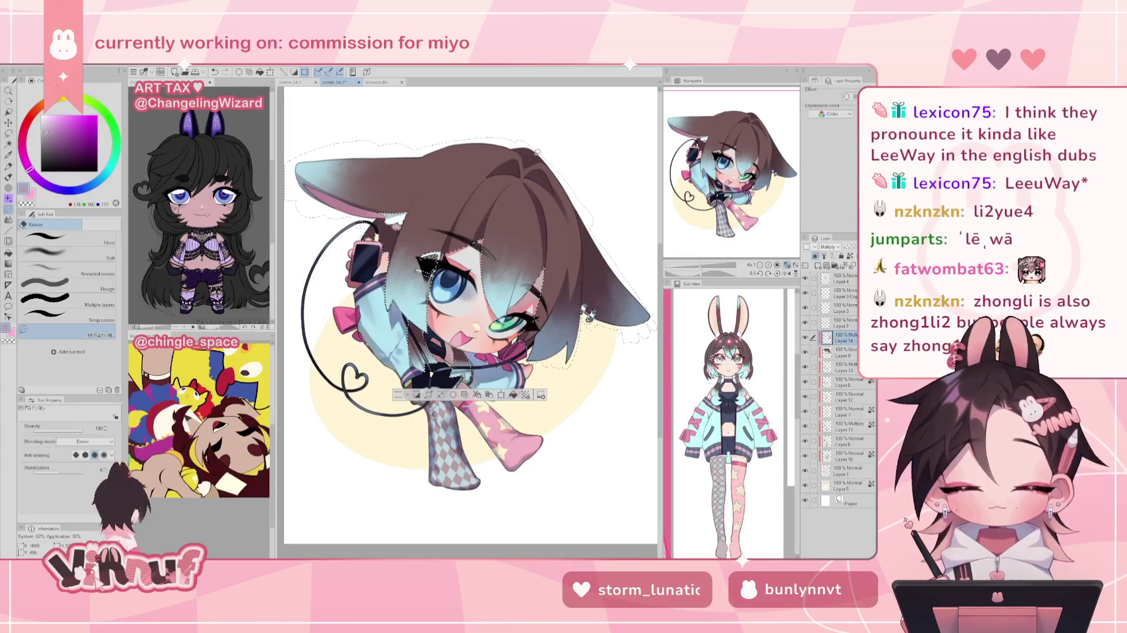
pyautogui.press('b')
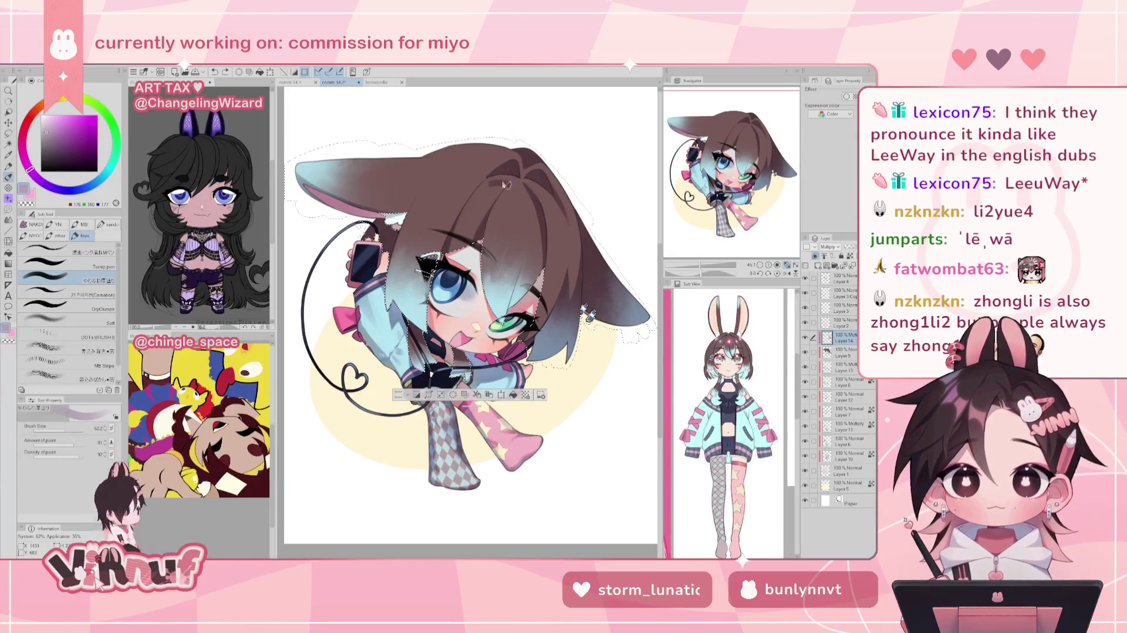
pyautogui.moveTo(487, 183); pyautogui.dragTo(515, 175)
pyautogui.hotkey('ctrl', 'z')
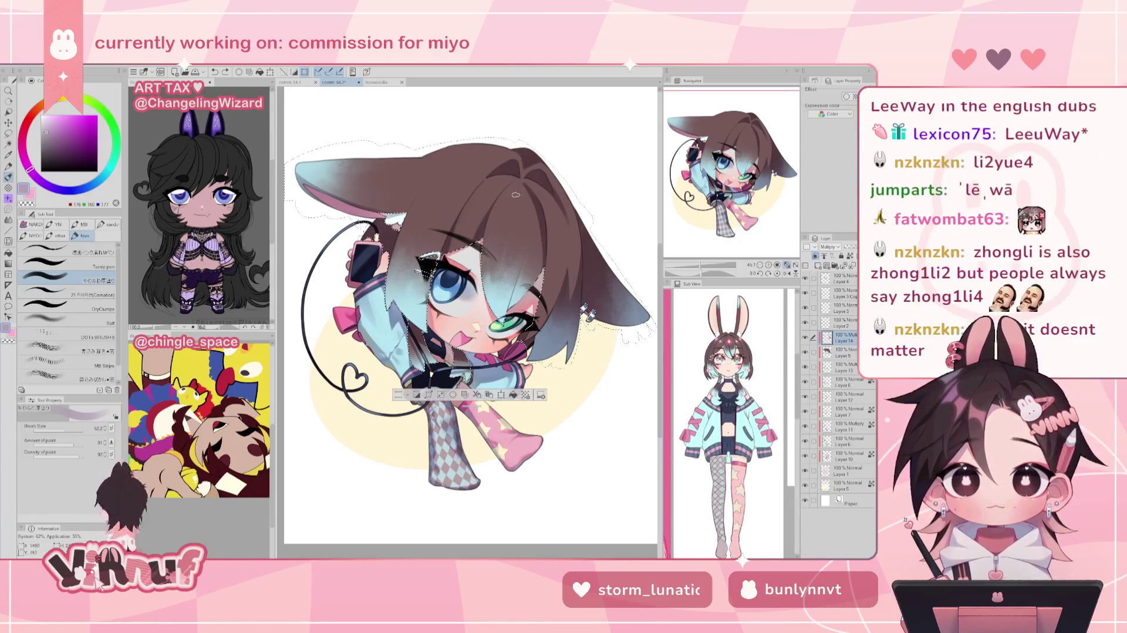
pyautogui.press('h')
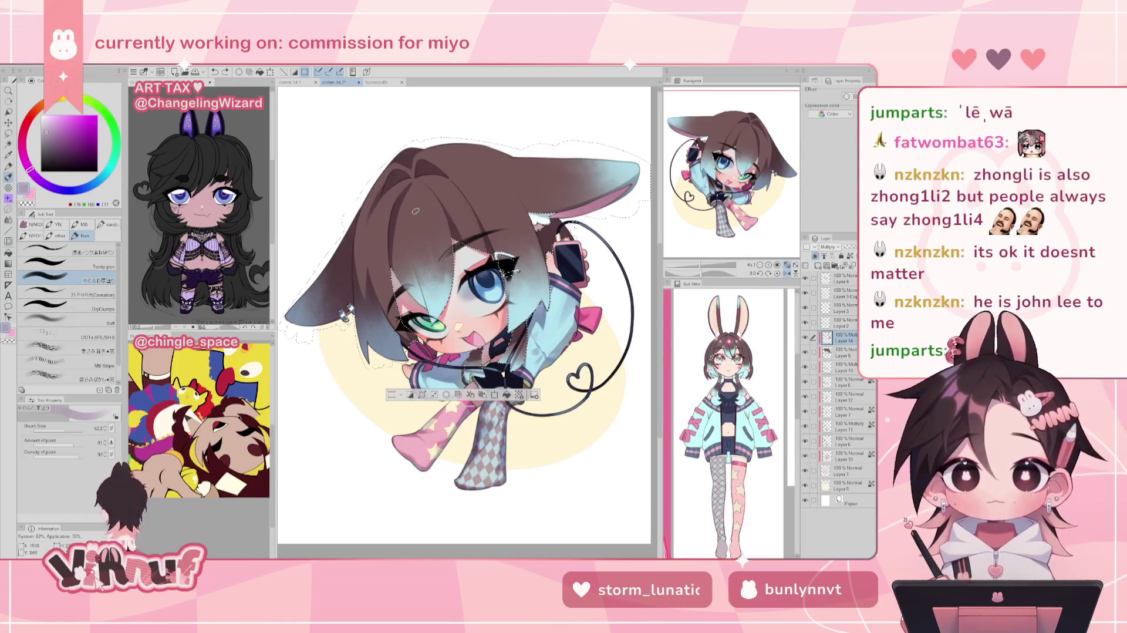
pyautogui.press('h')
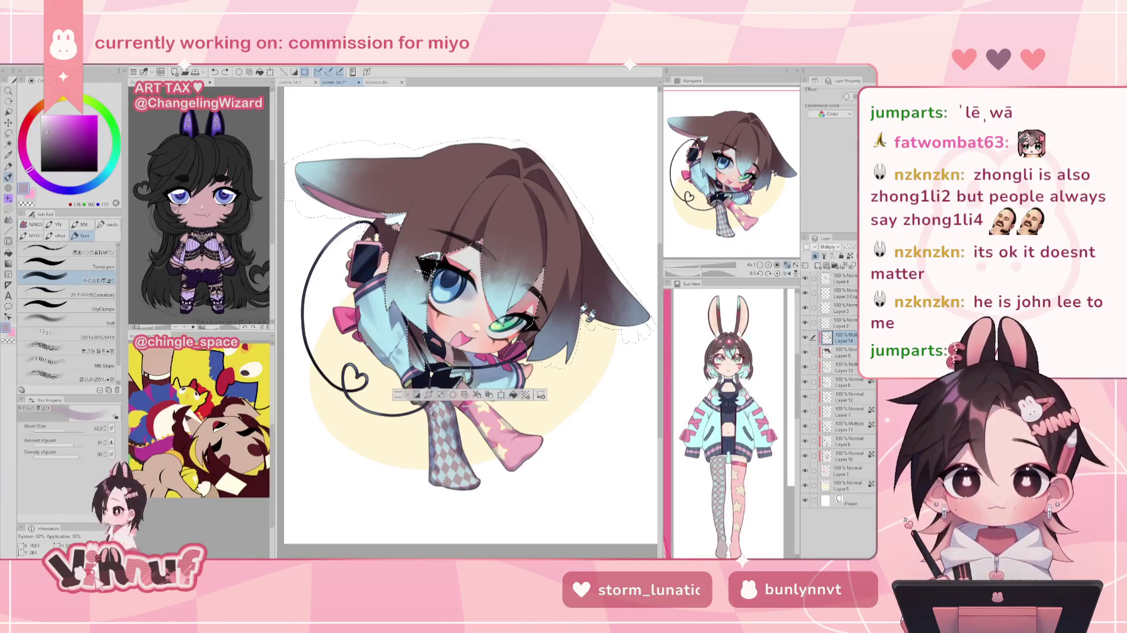
pyautogui.press('e')
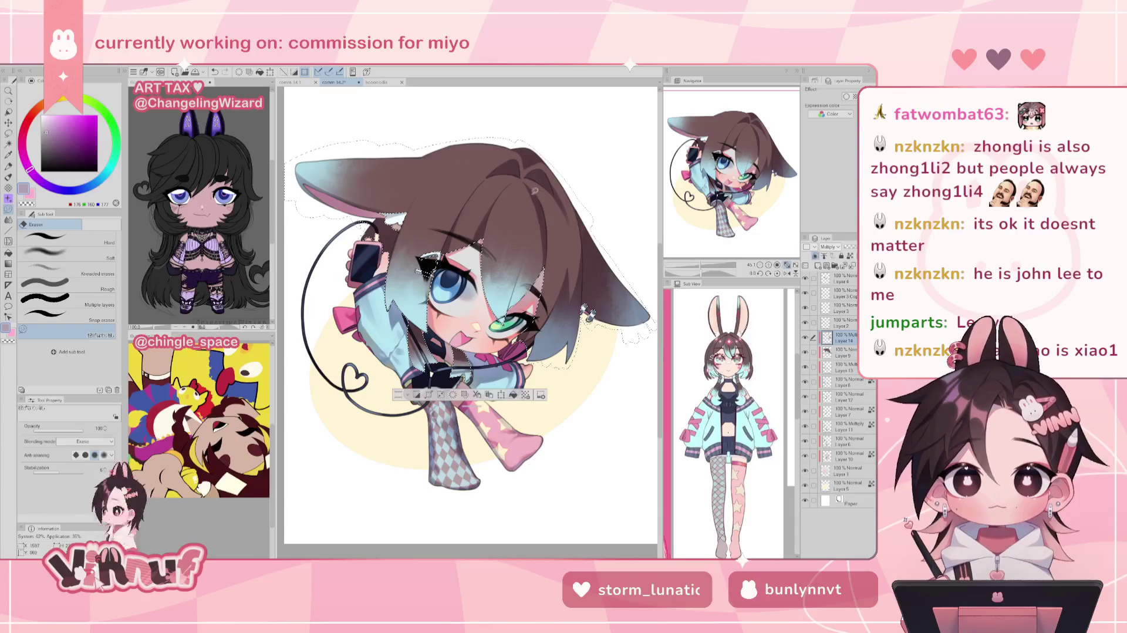
pyautogui.press('b')
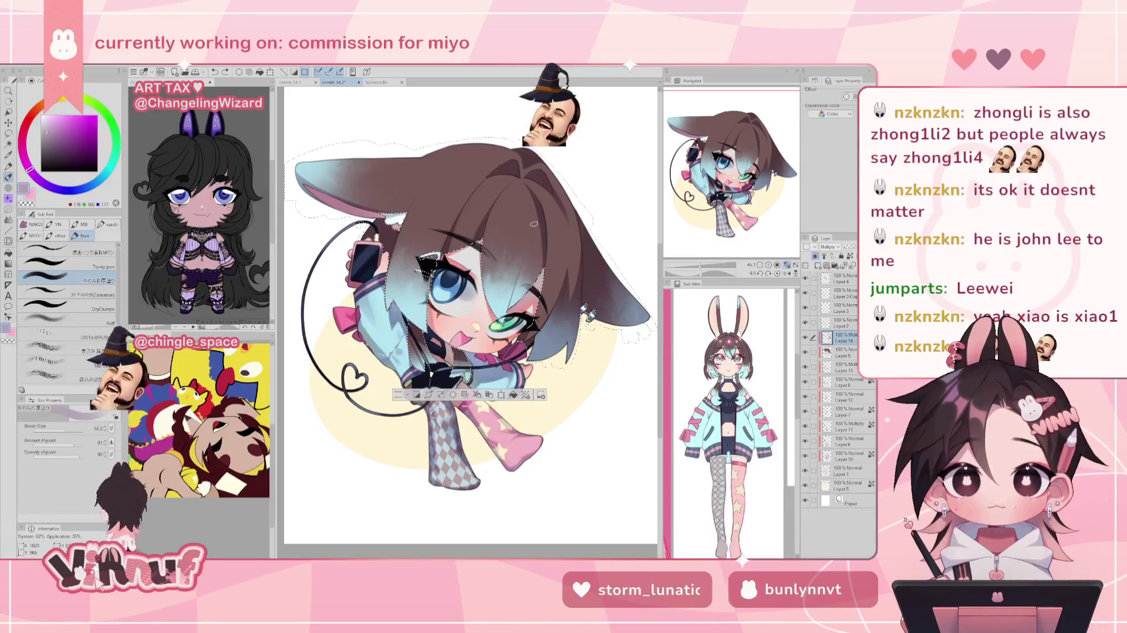
pyautogui.press('e')
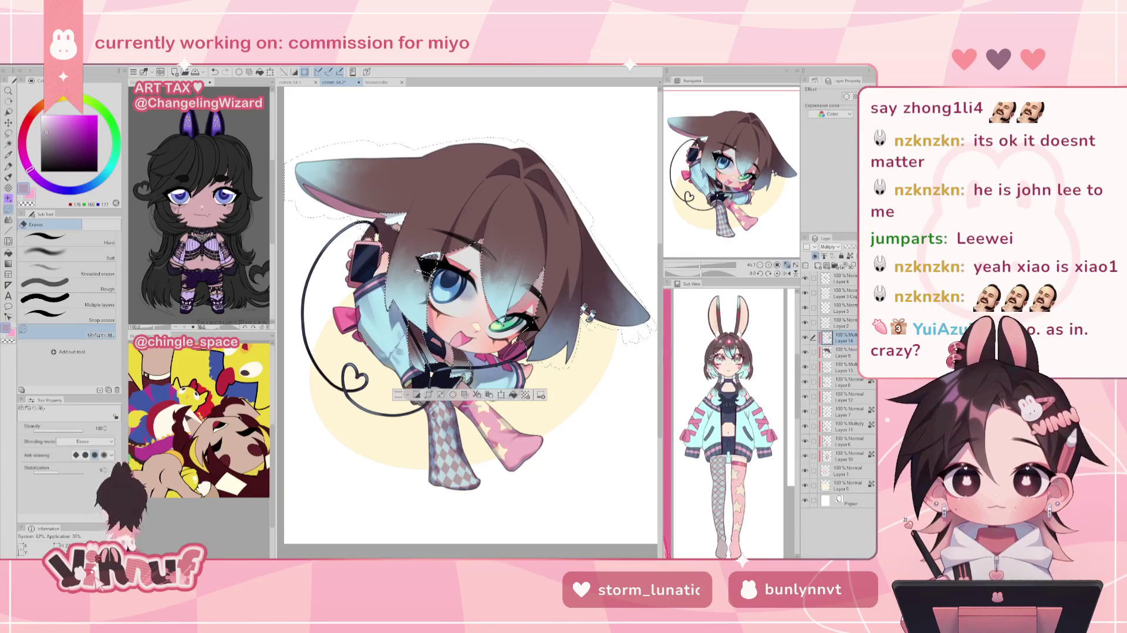
pyautogui.scroll(1, 470, 311)
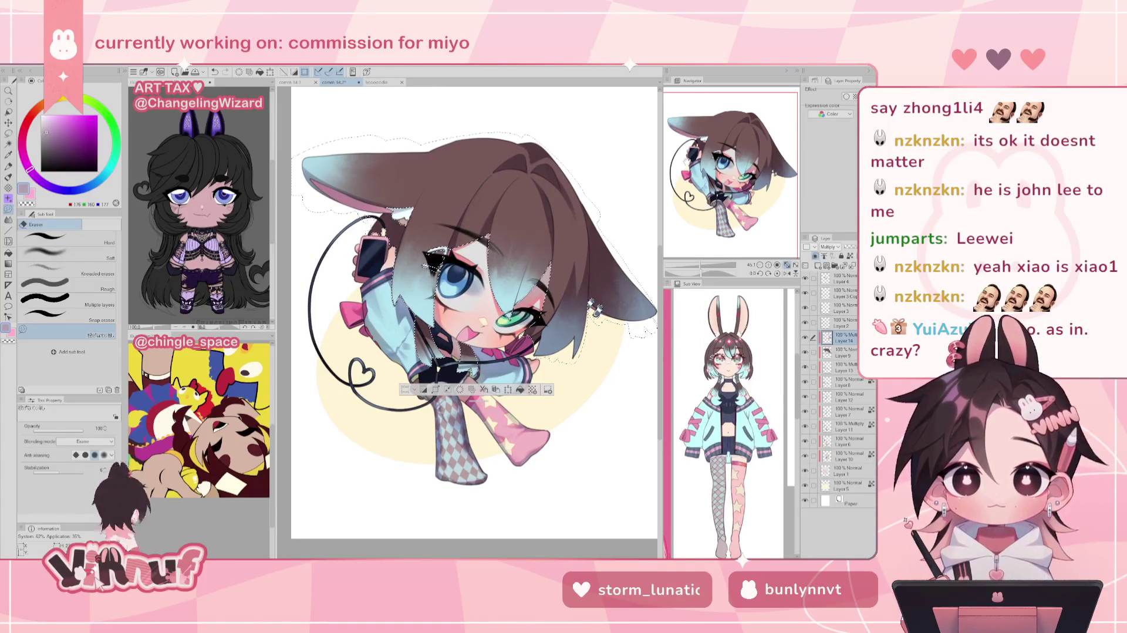
# Draw thin dark strand lines on the upper brown hair, undoing missed strokes and erasing stray marks.
pyautogui.press('b')
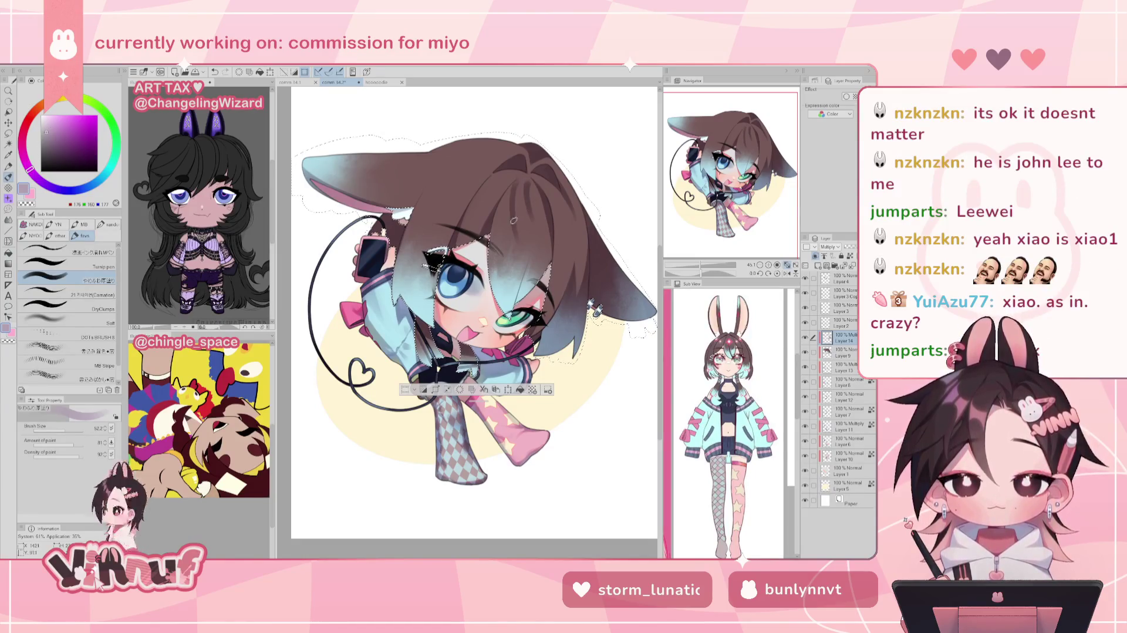
pyautogui.moveTo(512, 228); pyautogui.dragTo(531, 249)
pyautogui.hotkey('ctrl', 'z')
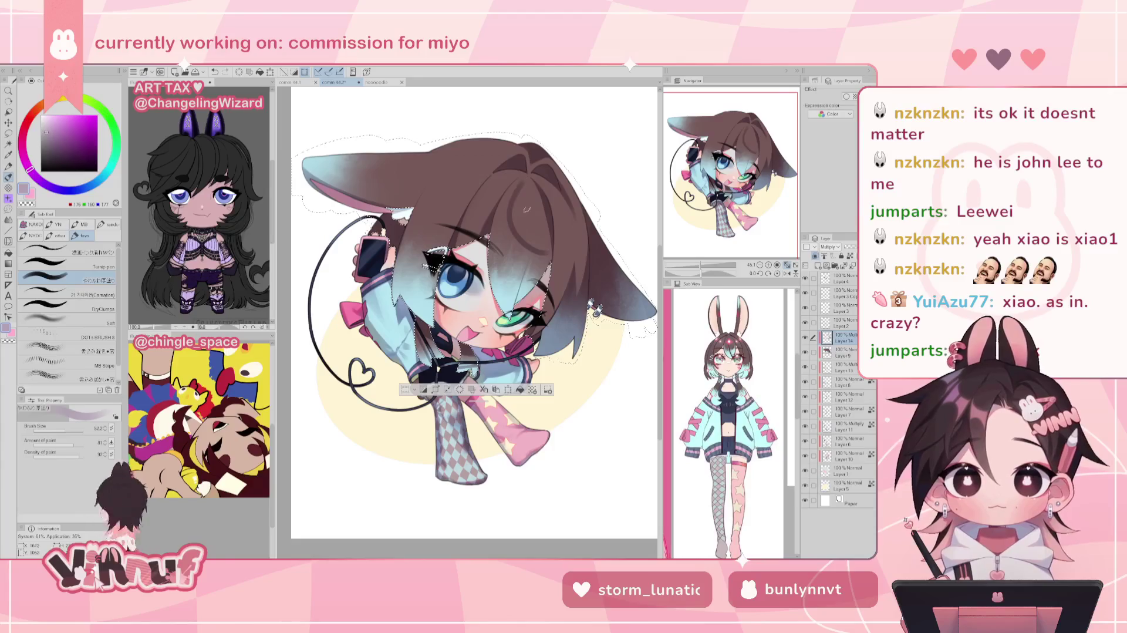
pyautogui.moveTo(506, 252); pyautogui.dragTo(526, 190)
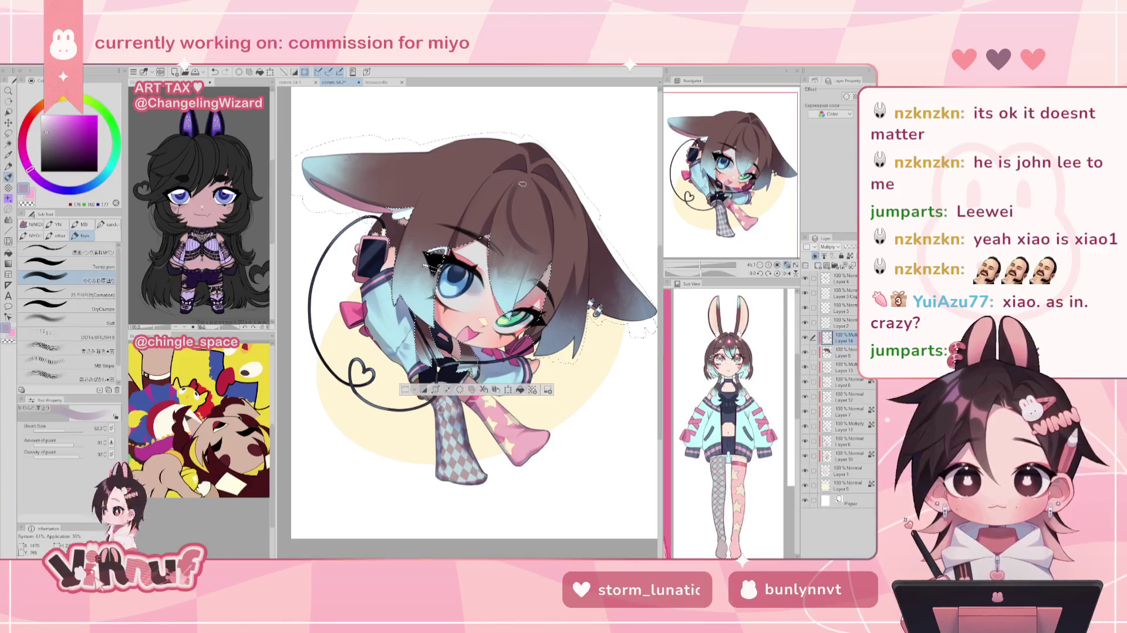
pyautogui.press('e')
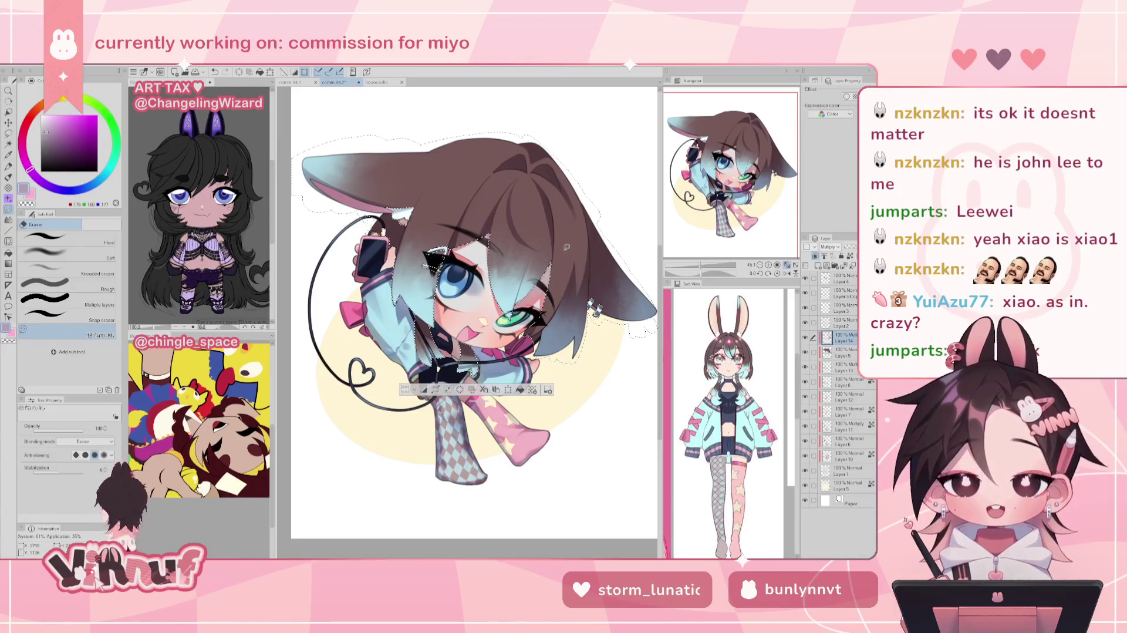
pyautogui.press('b')
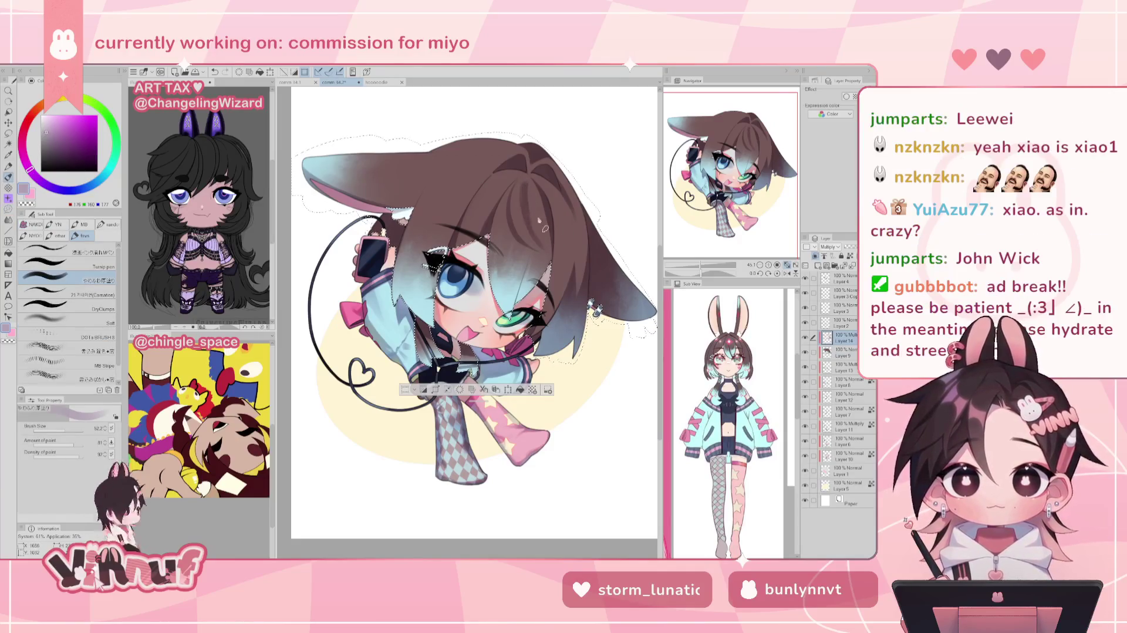
pyautogui.moveTo(532, 179); pyautogui.dragTo(522, 248)
pyautogui.hotkey('ctrl', 'z')
pyautogui.hotkey('ctrl', 'z')
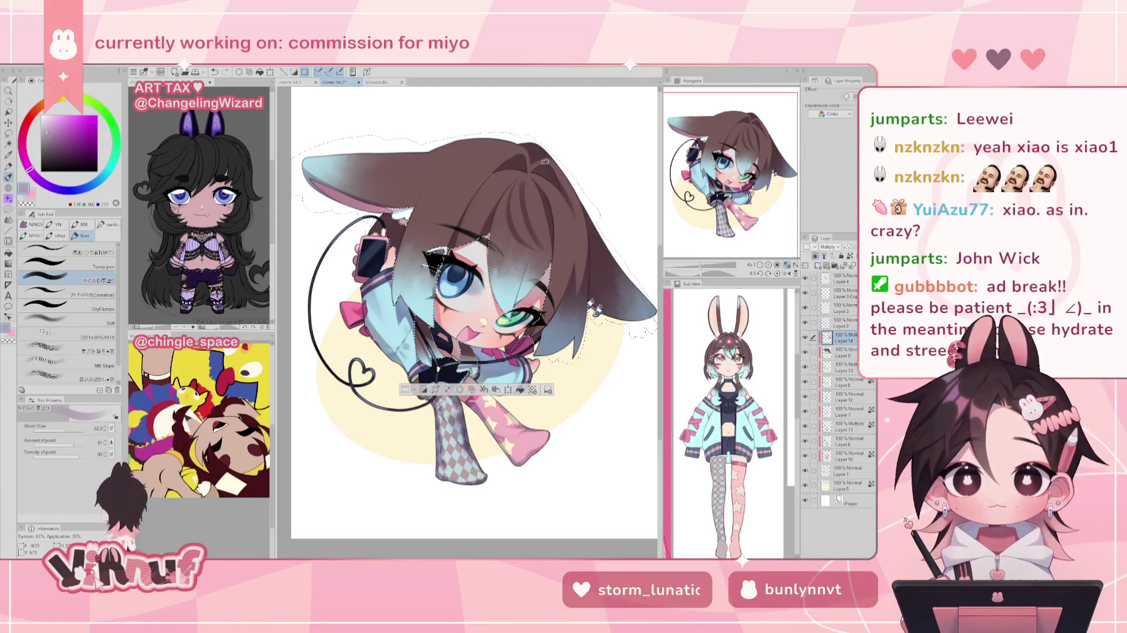
pyautogui.press('e')
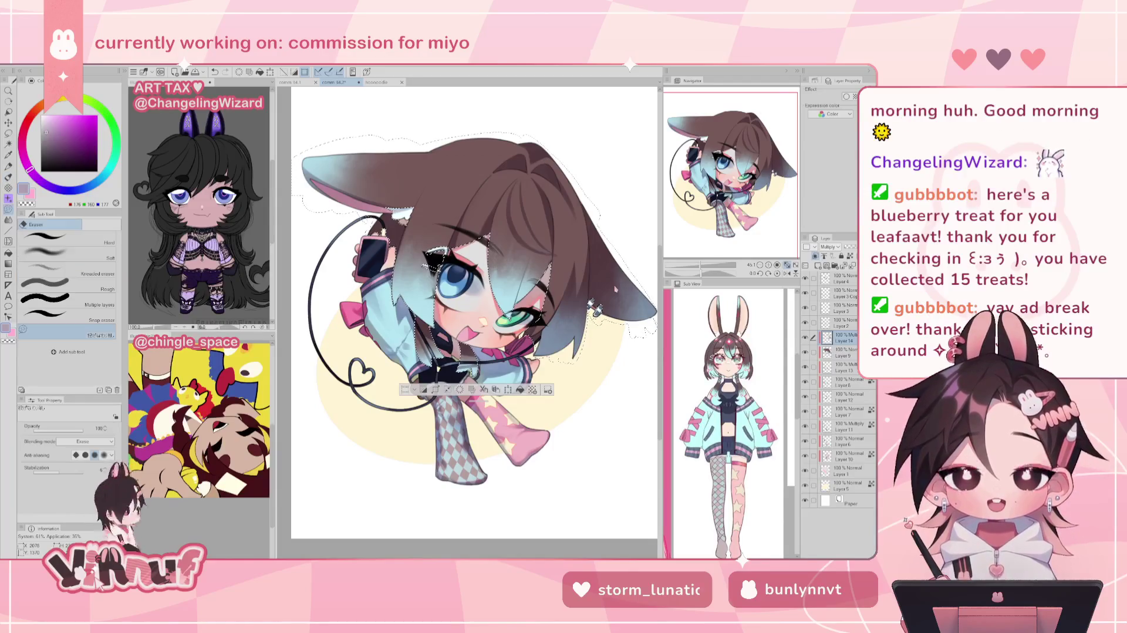
pyautogui.moveTo(544, 162); pyautogui.dragTo(537, 159)
pyautogui.scroll(1, 470, 311)
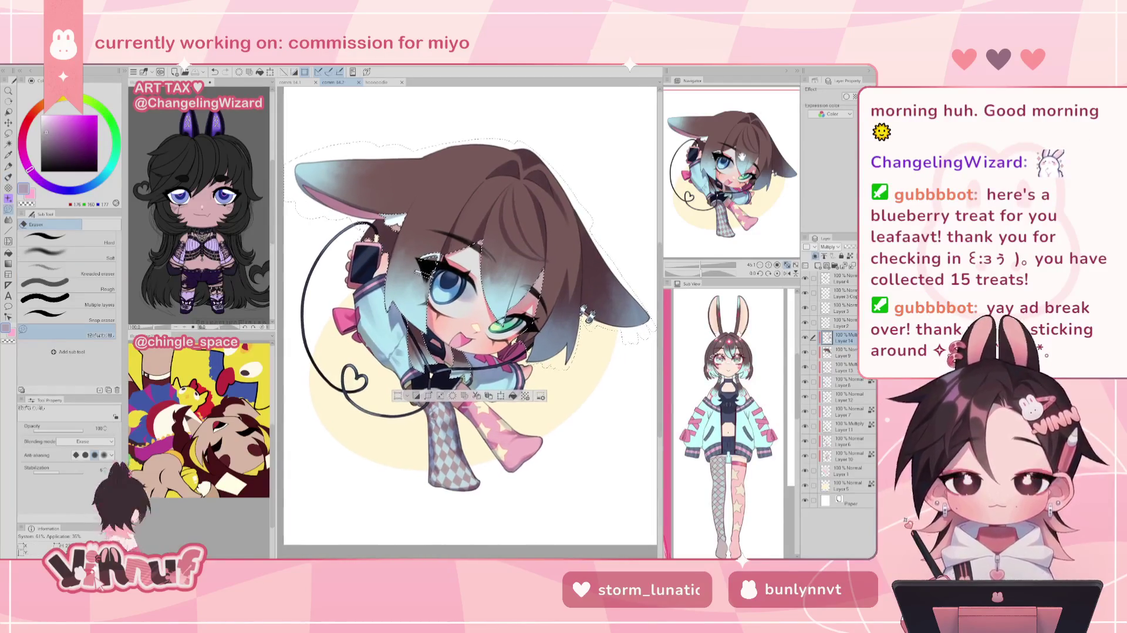
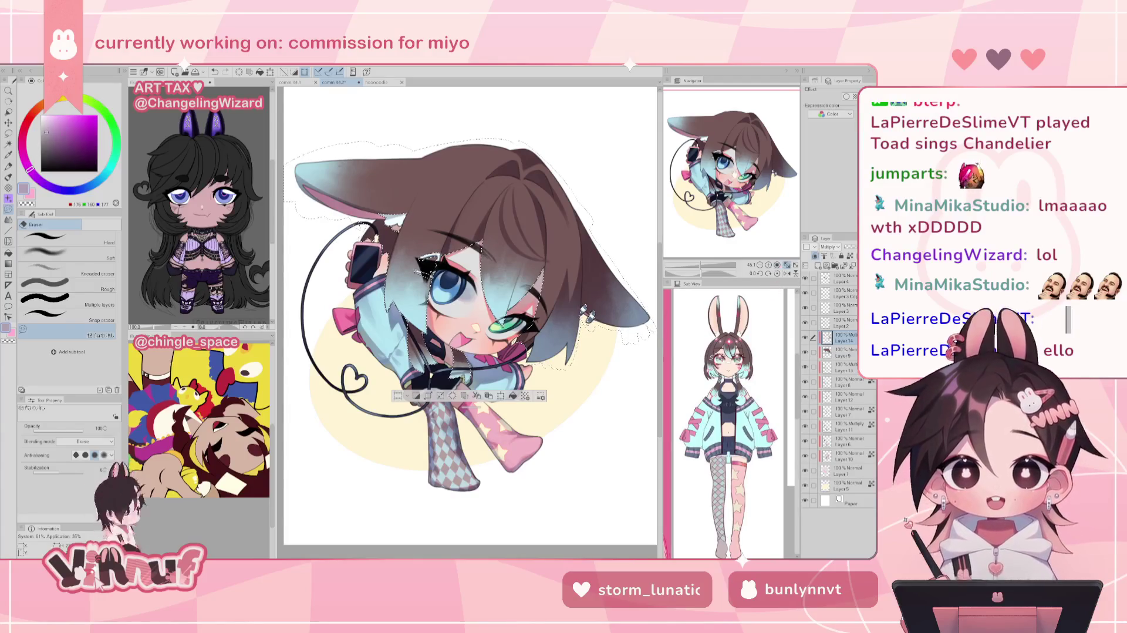
# Nudge the chibi bunny view, switch to the brush and rotate the canvas about 29° counterclockwise.
pyautogui.moveTo(469, 294); pyautogui.dragTo(461, 288)
pyautogui.press('b')
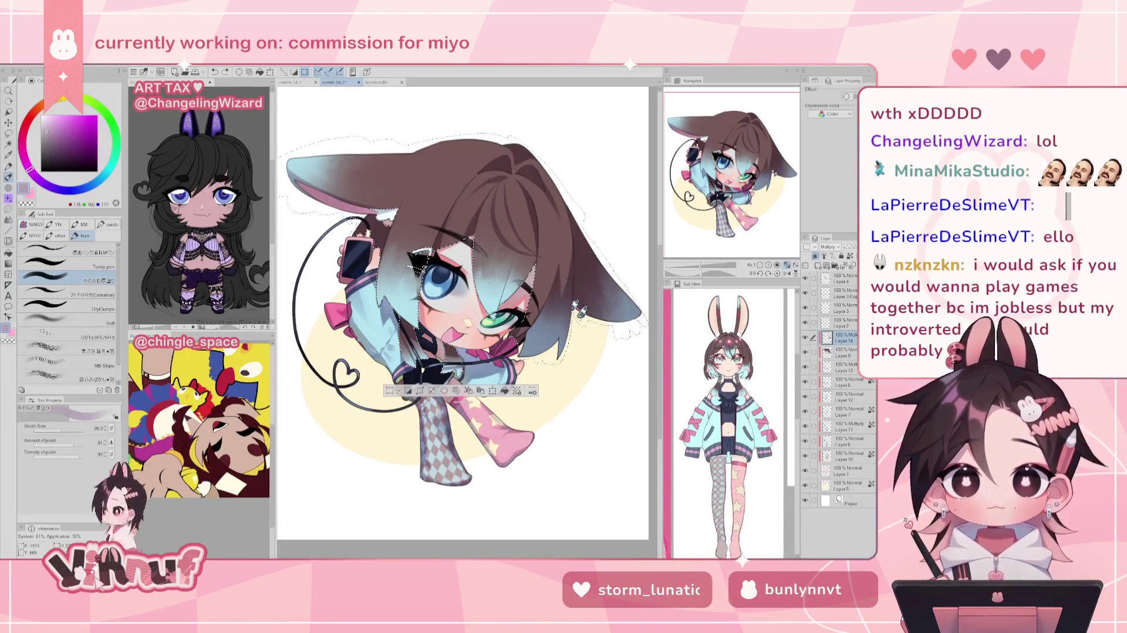
pyautogui.moveTo(690, 354); pyautogui.dragTo(683, 238)
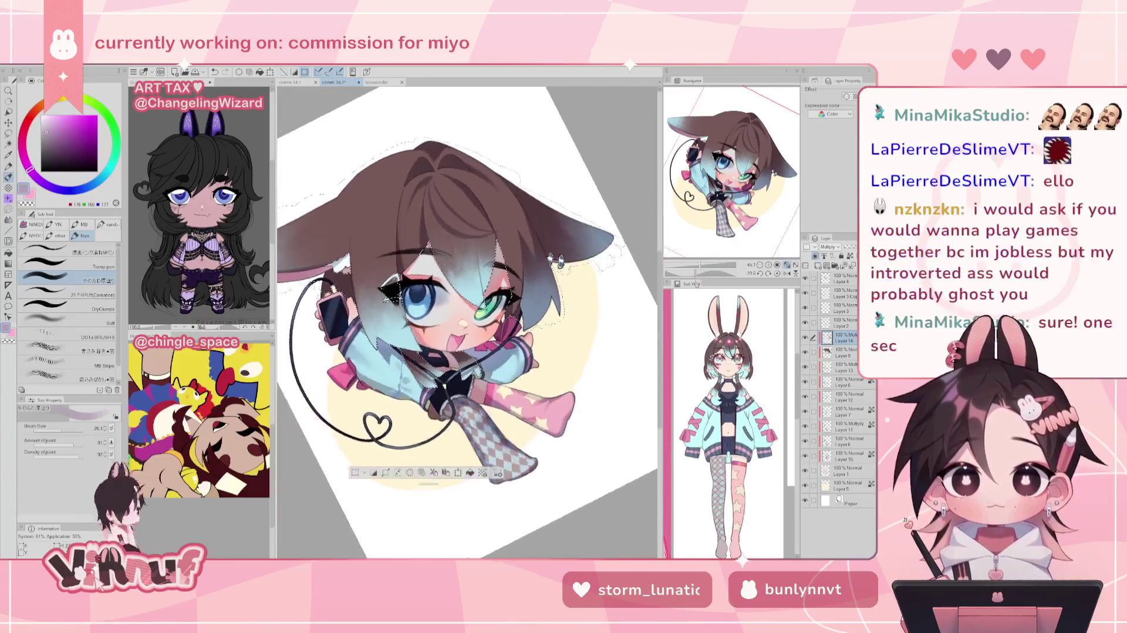
# Toggle to the eraser and back to the brush, reset rotation to upright, then mirror the view.
pyautogui.press('e')
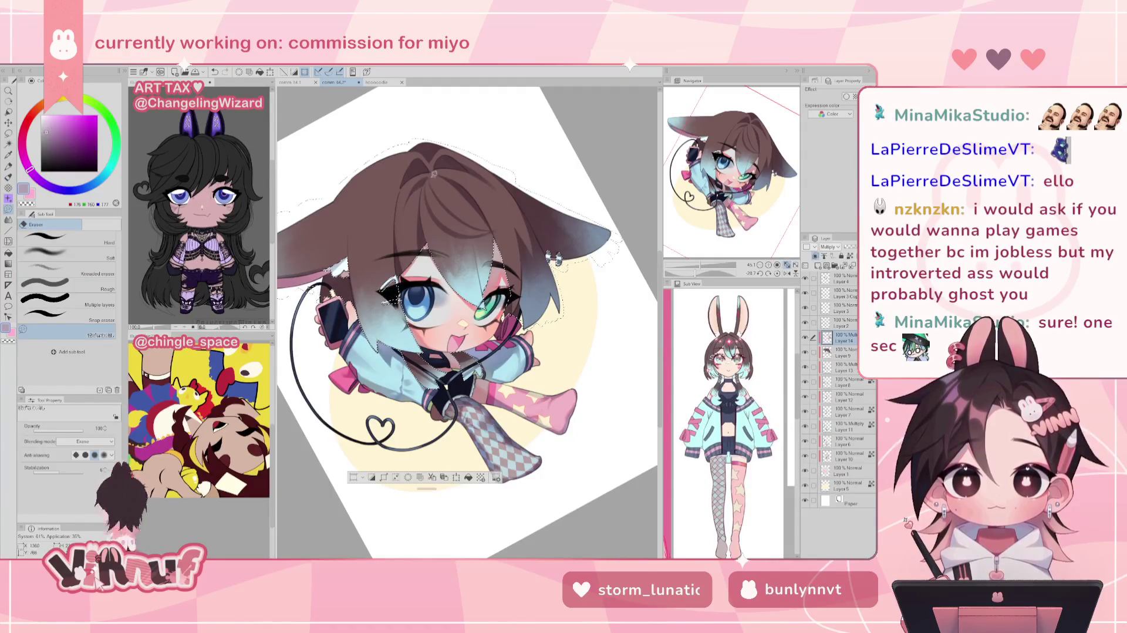
pyautogui.press('b')
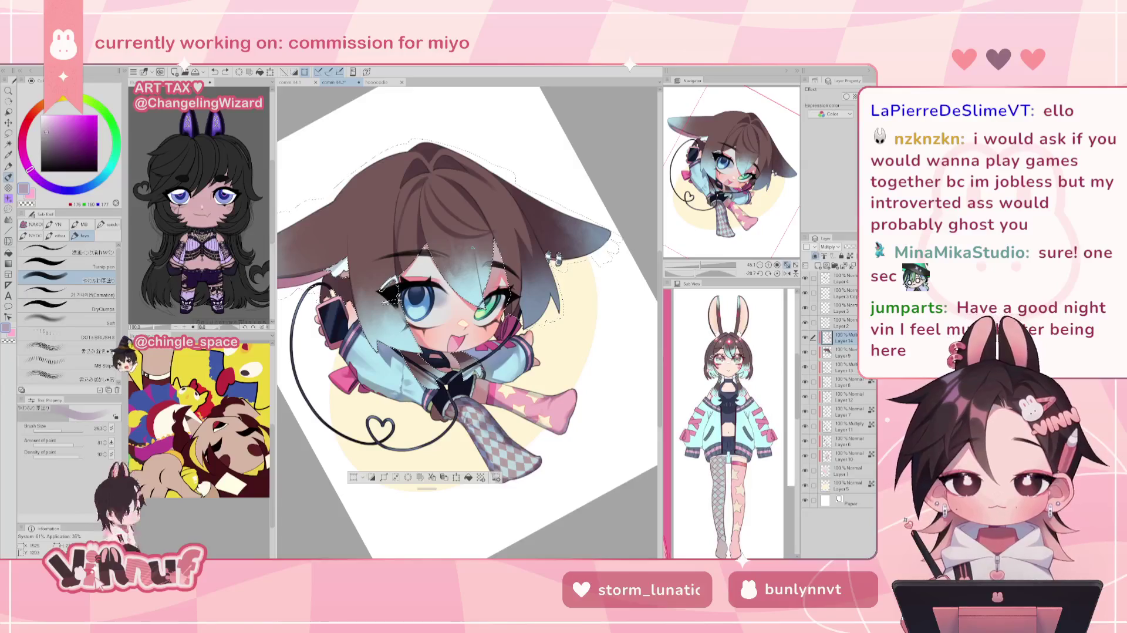
pyautogui.hotkey('ctrl', '0')
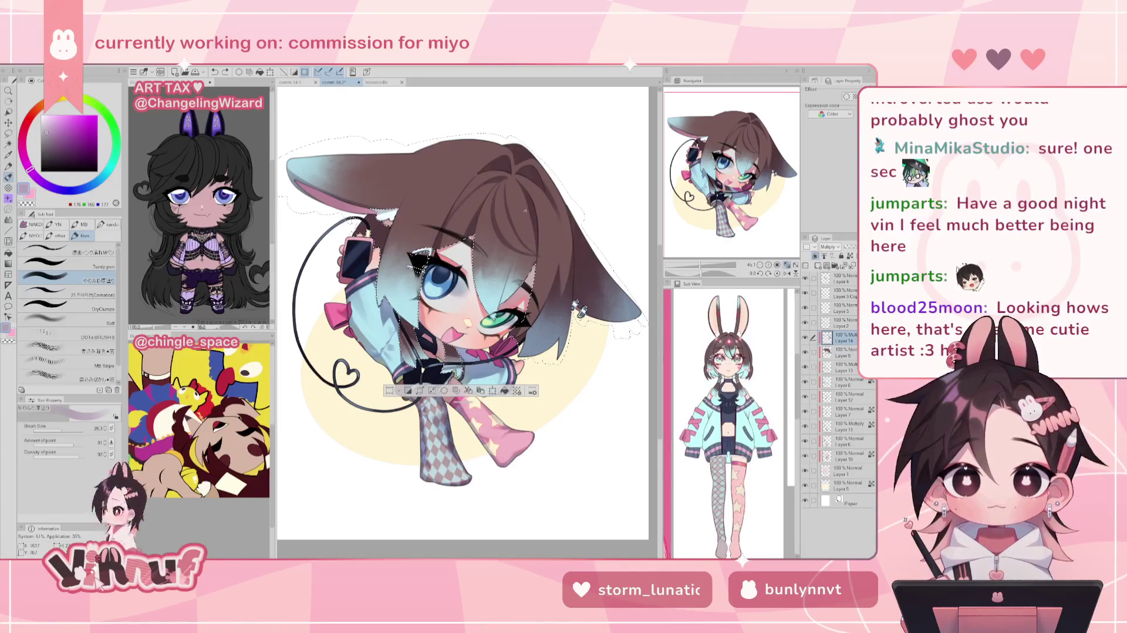
pyautogui.press('h')
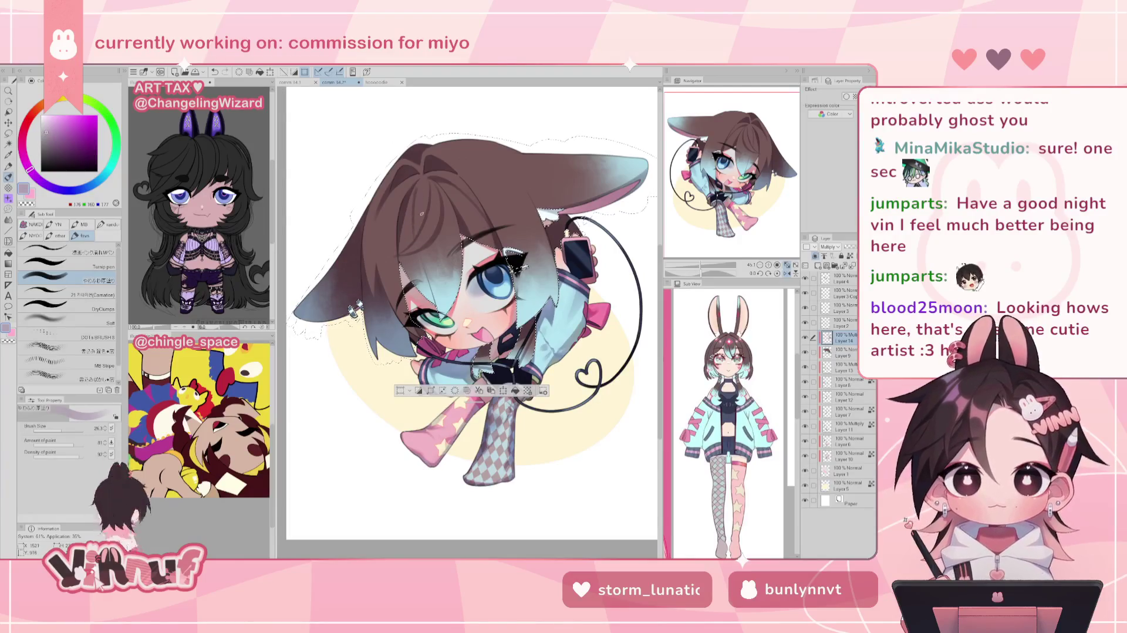
pyautogui.press('h')
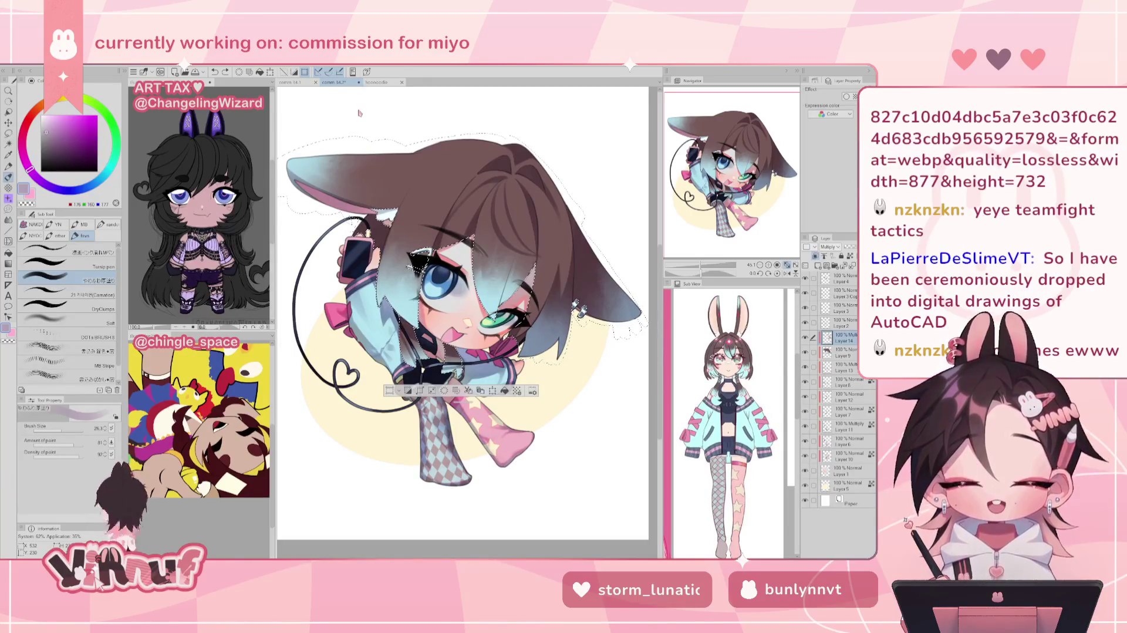
# Bring up the witch reference sheet and zoom in and out over it.
pyautogui.hotkey('ctrl', 'n')
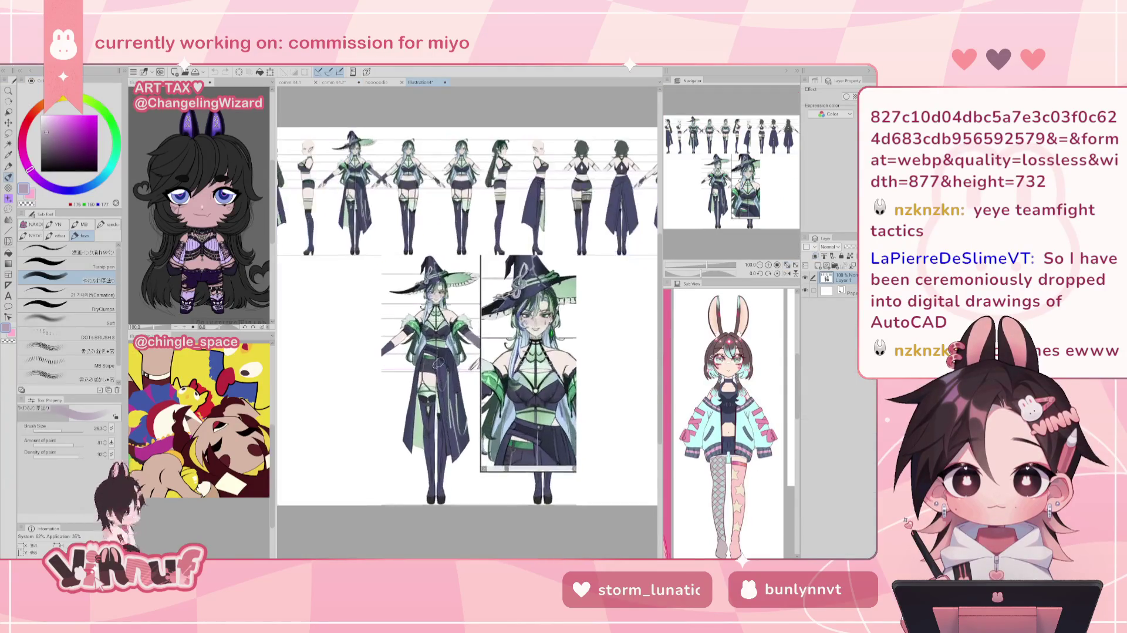
pyautogui.scroll(5, 439, 364)
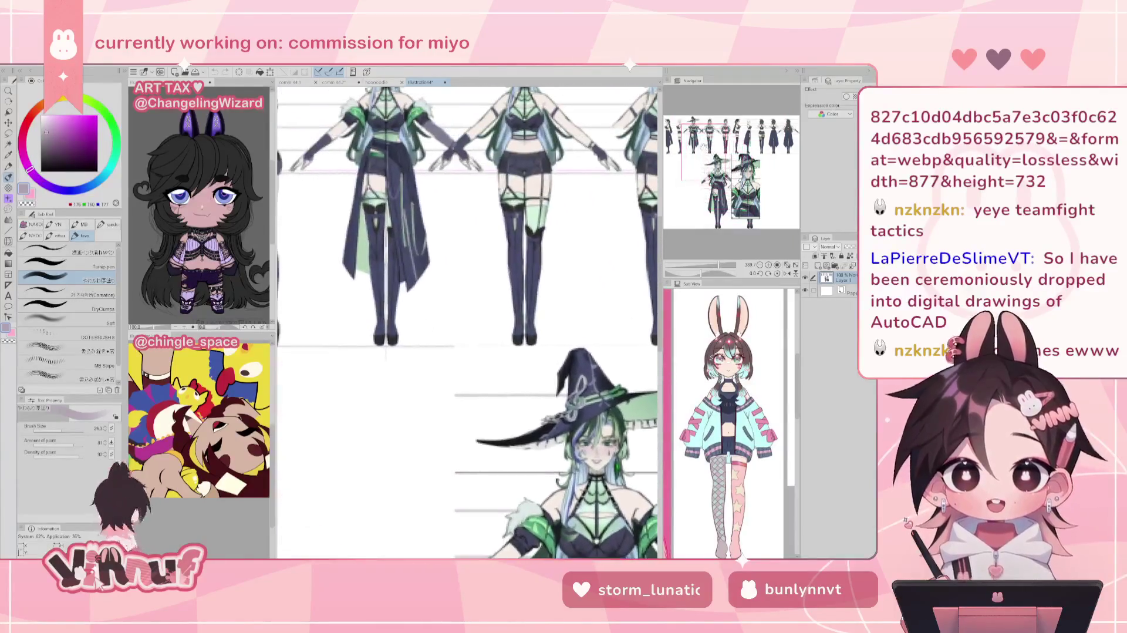
pyautogui.scroll(-2, 470, 321)
pyautogui.scroll(-2, 470, 321)
pyautogui.scroll(-1, 470, 322)
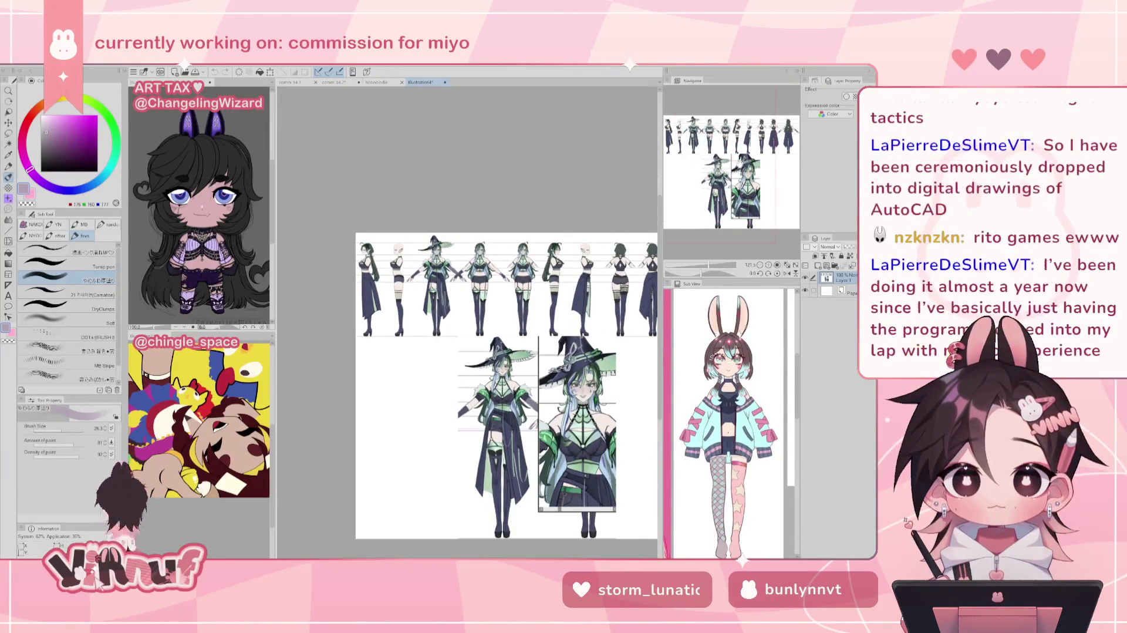
pyautogui.scroll(2, 507, 394)
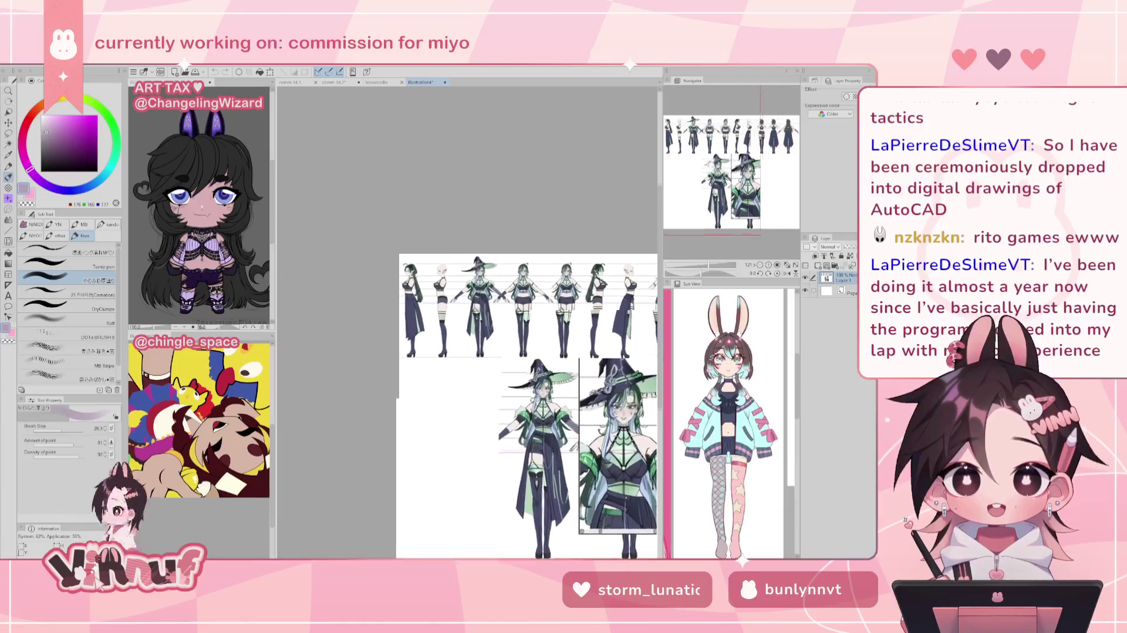
pyautogui.scroll(1, 499, 282)
pyautogui.scroll(1, 499, 282)
pyautogui.scroll(1, 499, 283)
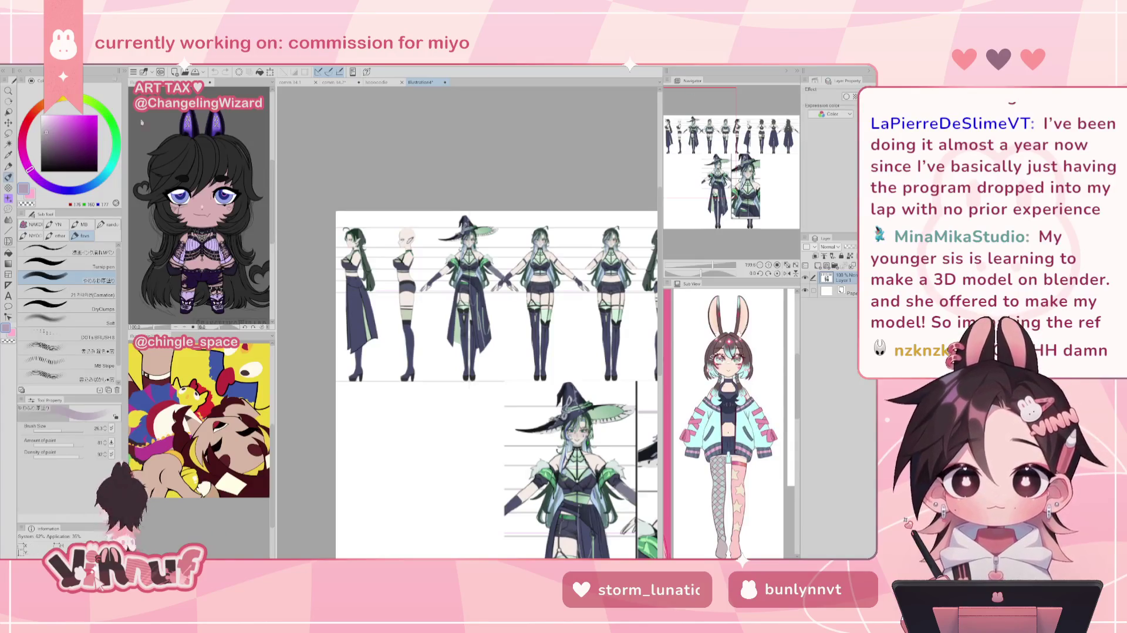
pyautogui.scroll(-1, 707, 148)
pyautogui.scroll(2, 702, 176)
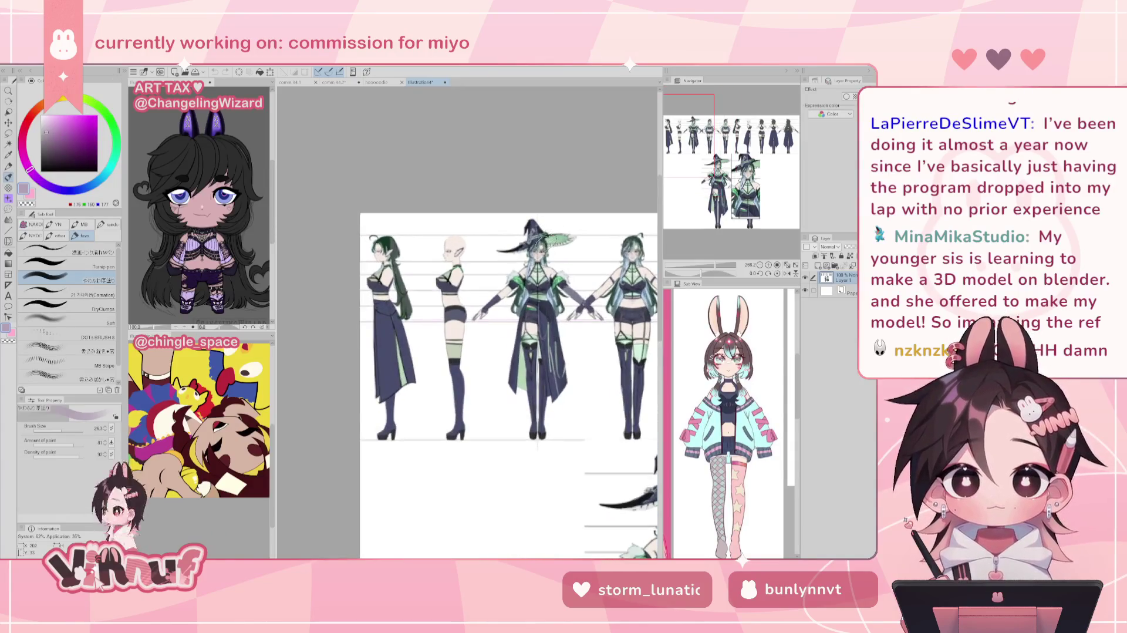
# Pan across the witch's back-view figures, the two large figures and her face.
pyautogui.moveTo(700, 155); pyautogui.dragTo(747, 158)
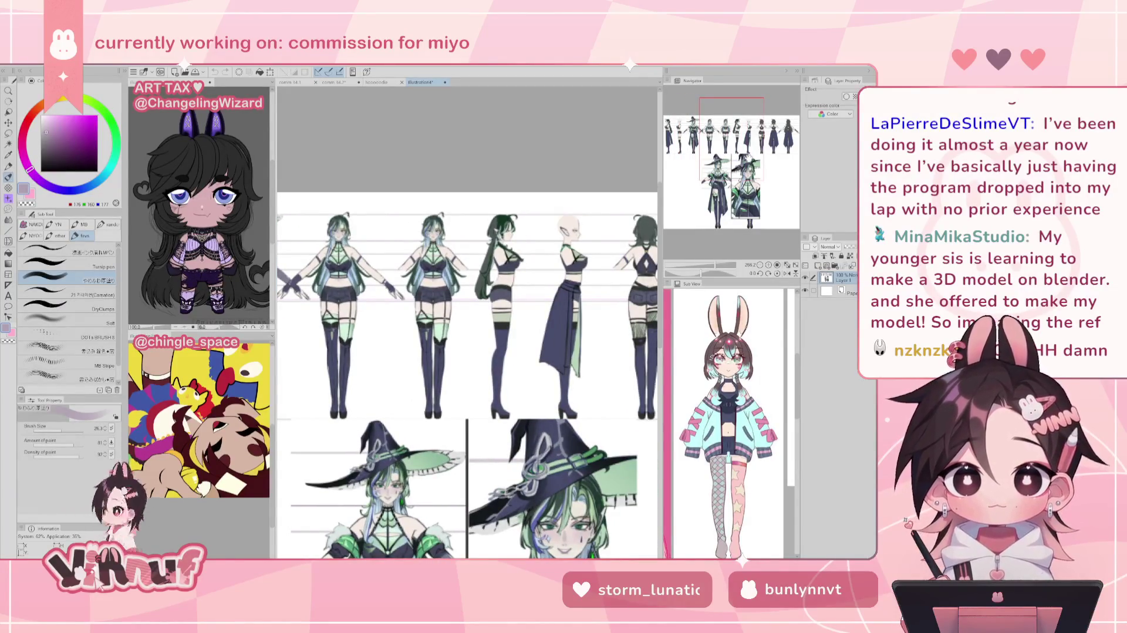
pyautogui.moveTo(747, 157)
pyautogui.mouseDown()
pyautogui.moveTo(786, 159)
pyautogui.moveTo(762, 195)
pyautogui.moveTo(744, 199)
pyautogui.moveTo(766, 211)
pyautogui.moveTo(755, 200)
pyautogui.mouseUp()
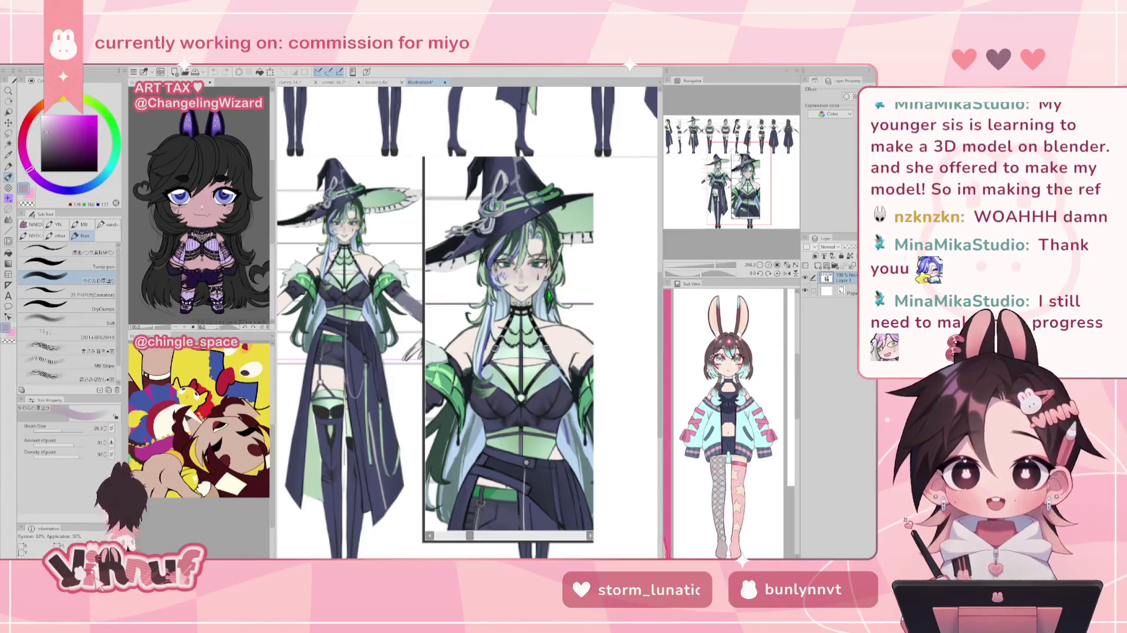
pyautogui.moveTo(404, 355)
pyautogui.mouseDown()
pyautogui.moveTo(416, 378)
pyautogui.moveTo(460, 389)
pyautogui.mouseUp()
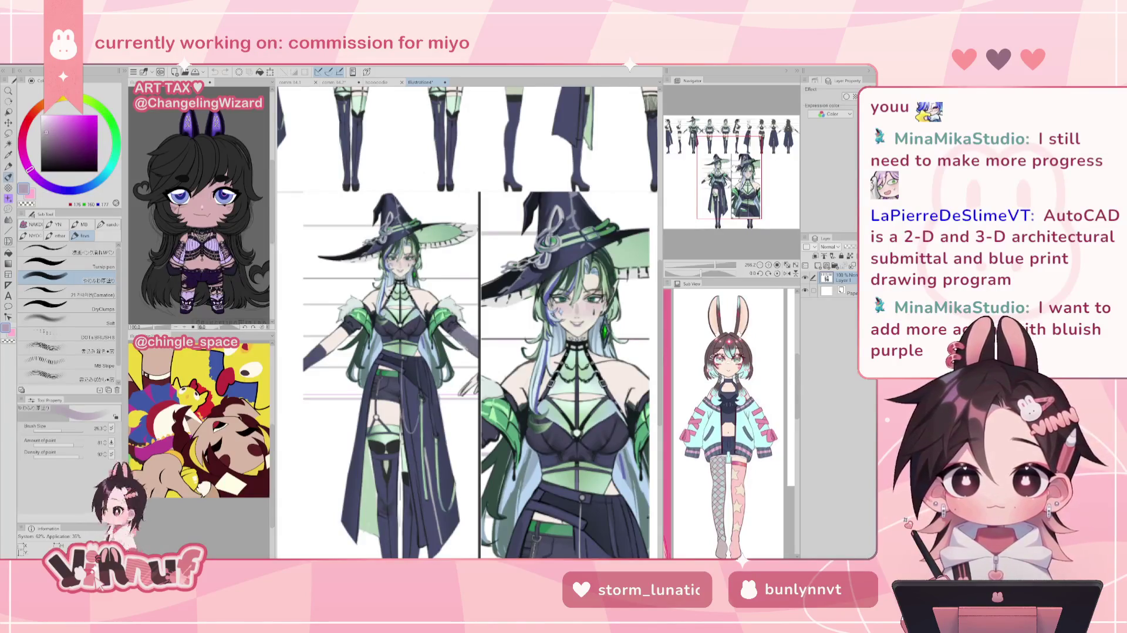
pyautogui.moveTo(731, 183); pyautogui.dragTo(738, 192)
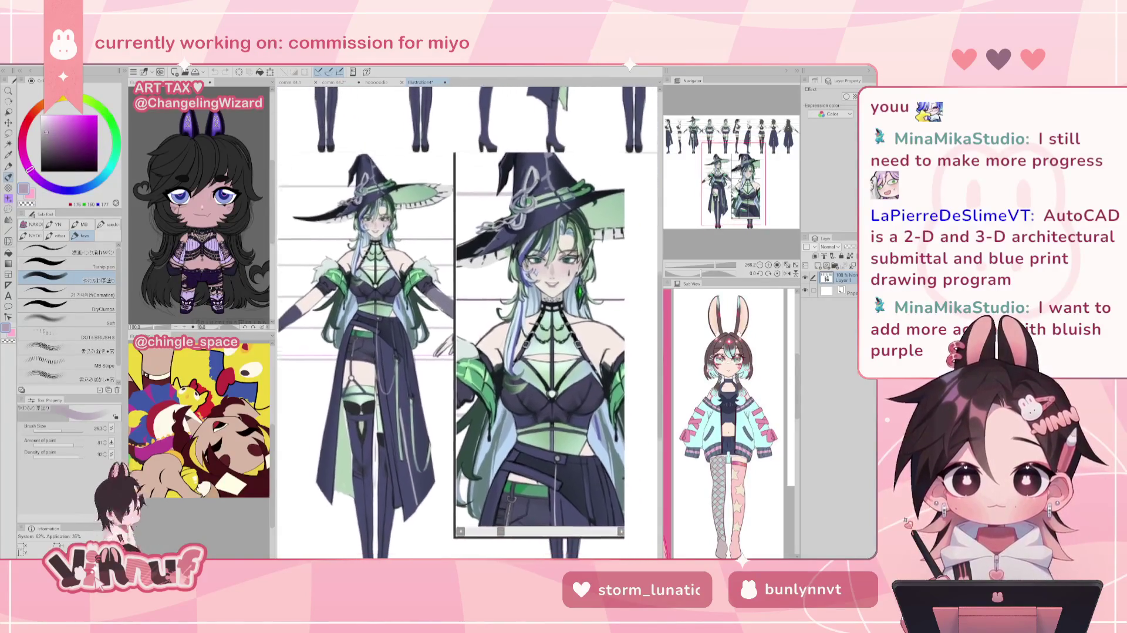
# Zoom in and out across the green witch turnaround.
pyautogui.scroll(2, 443, 229)
pyautogui.scroll(2, 443, 229)
pyautogui.scroll(2, 444, 229)
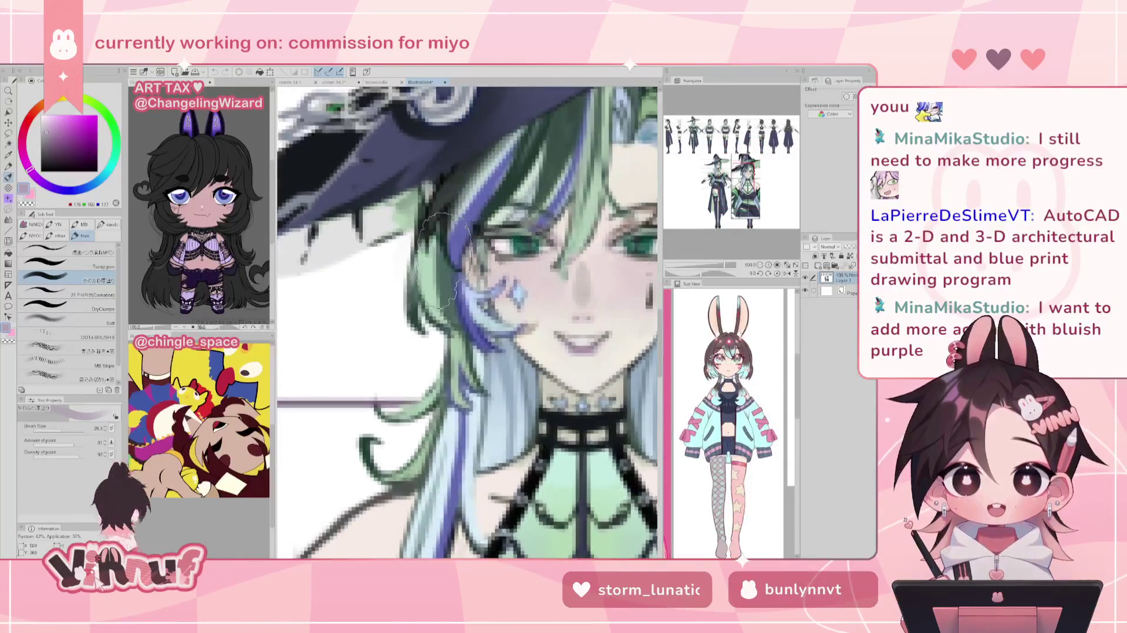
pyautogui.scroll(-2, 443, 229)
pyautogui.scroll(-1, 469, 264)
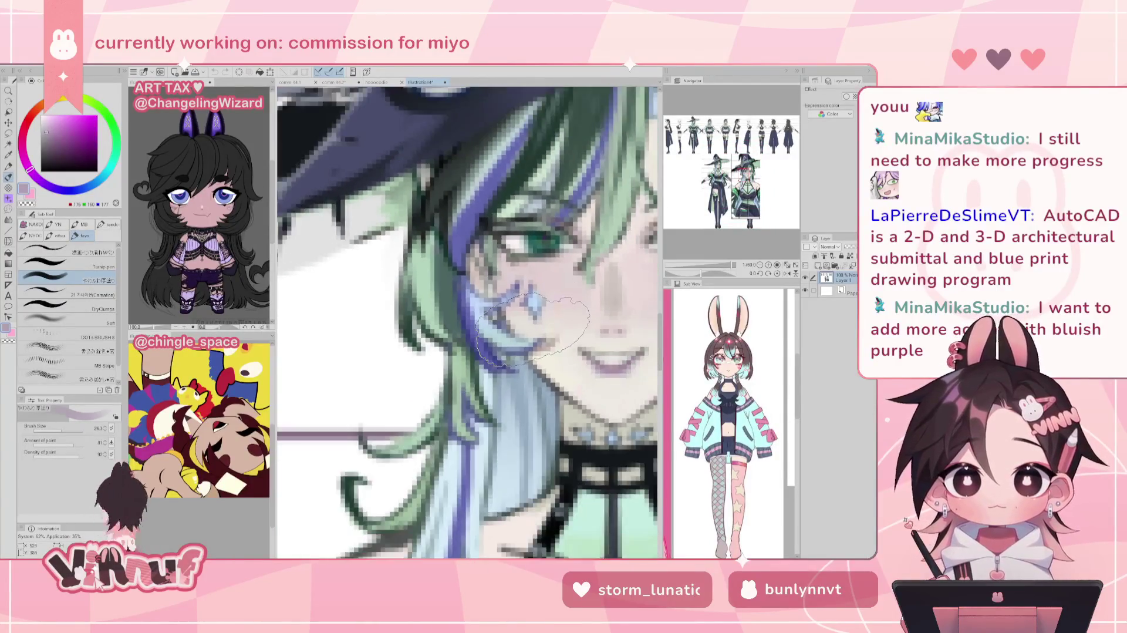
pyautogui.scroll(-2, 531, 329)
pyautogui.scroll(-5, 532, 327)
pyautogui.scroll(-1, 528, 329)
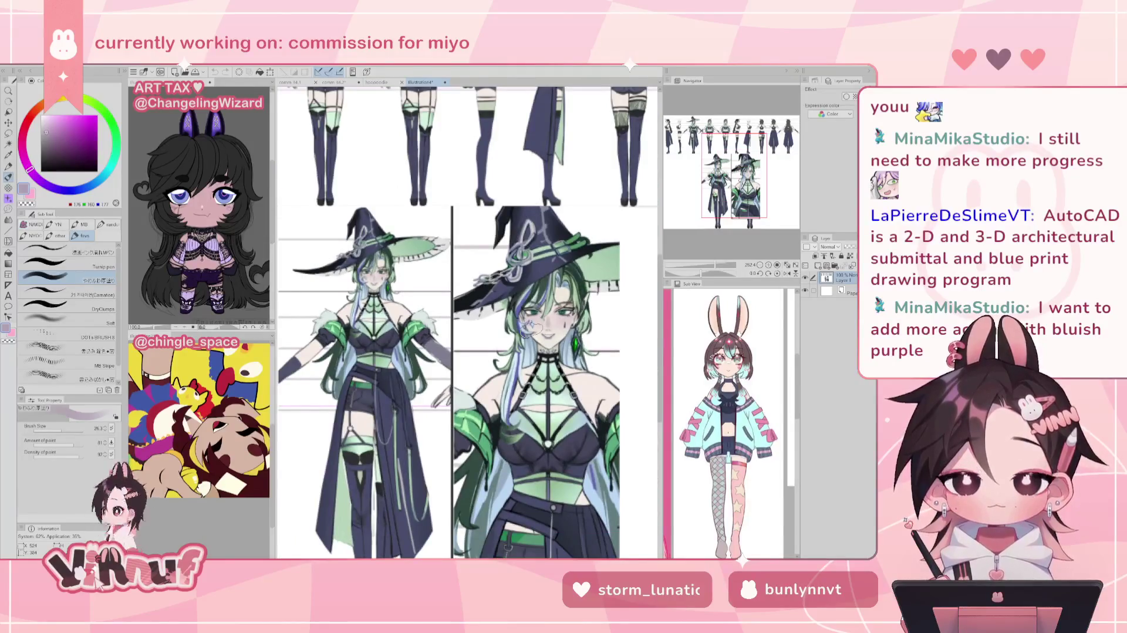
pyautogui.scroll(-2, 529, 328)
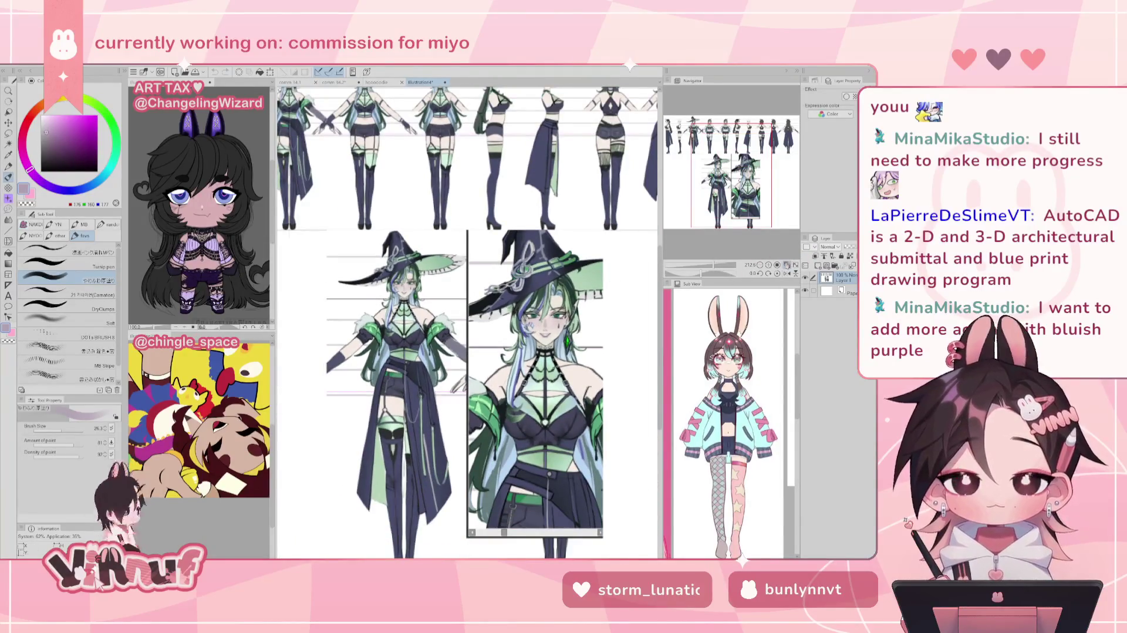
pyautogui.scroll(2, 473, 357)
pyautogui.scroll(2, 473, 356)
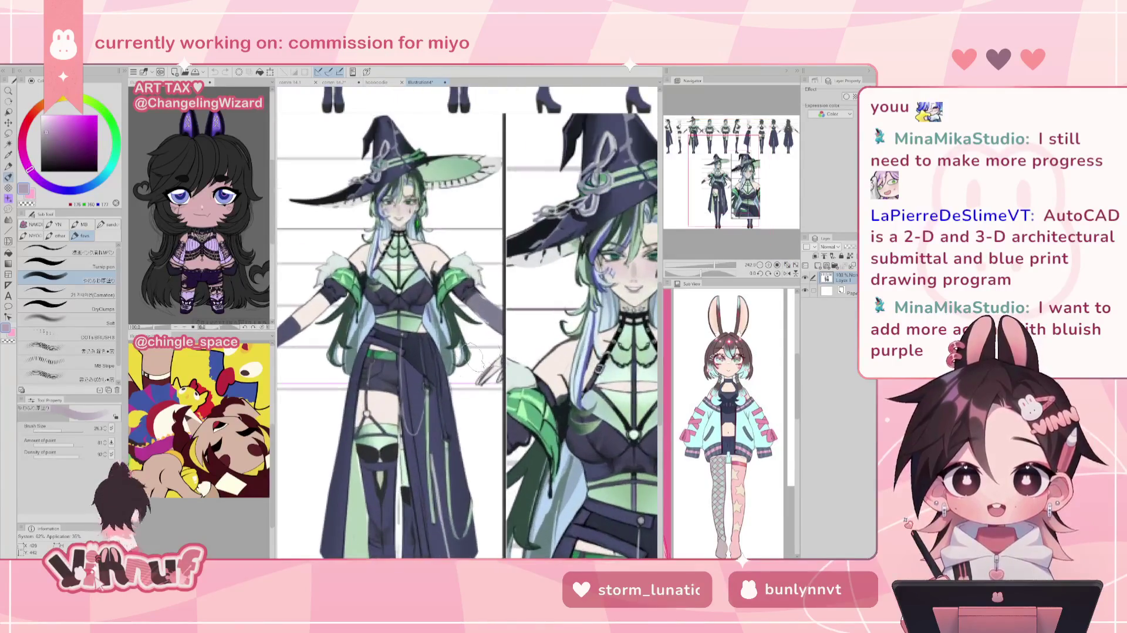
pyautogui.scroll(-1, 475, 357)
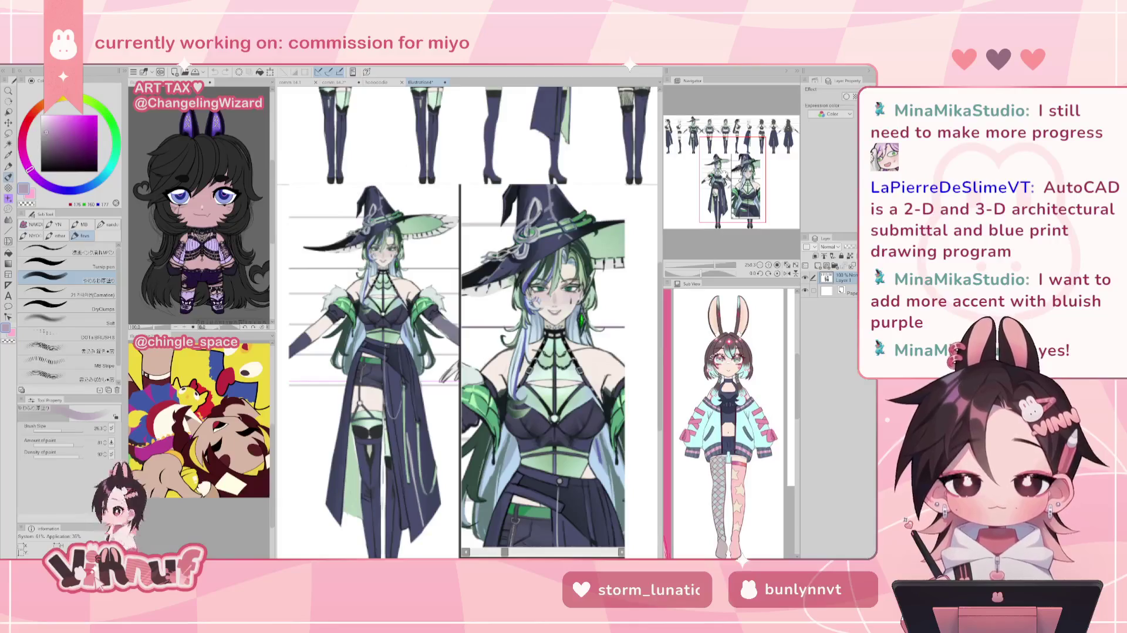
# Scroll left and pan to bring the full-body lineup into view.
pyautogui.hscroll(-1, 458, 323)
pyautogui.hscroll(-1, 458, 322)
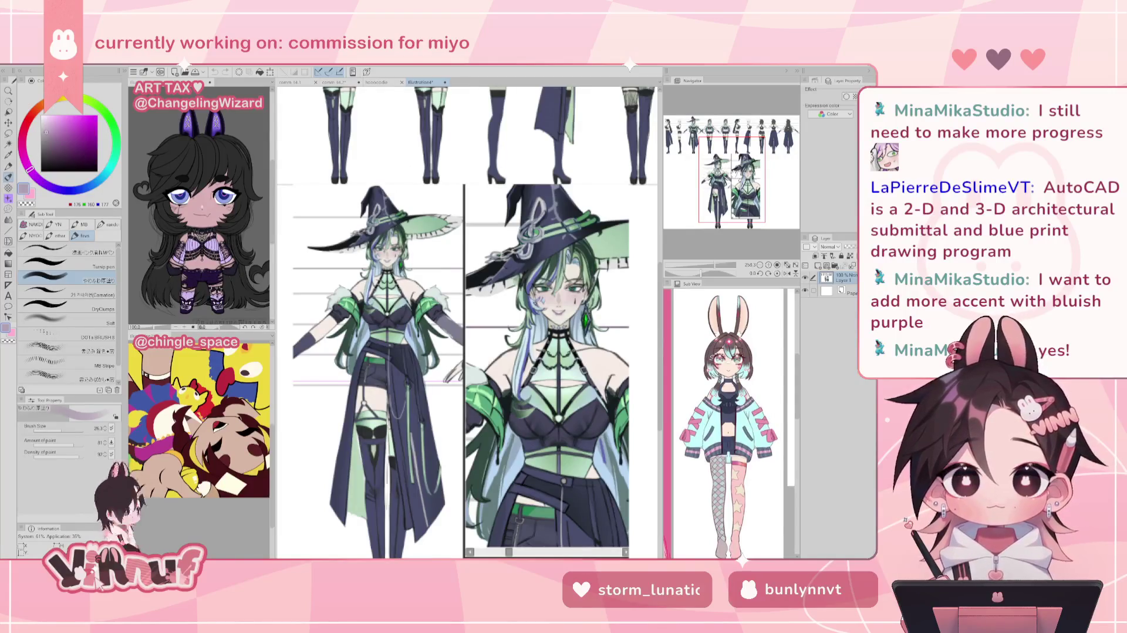
pyautogui.moveTo(734, 173)
pyautogui.mouseDown()
pyautogui.moveTo(718, 134)
pyautogui.moveTo(765, 144)
pyautogui.moveTo(746, 145)
pyautogui.mouseUp()
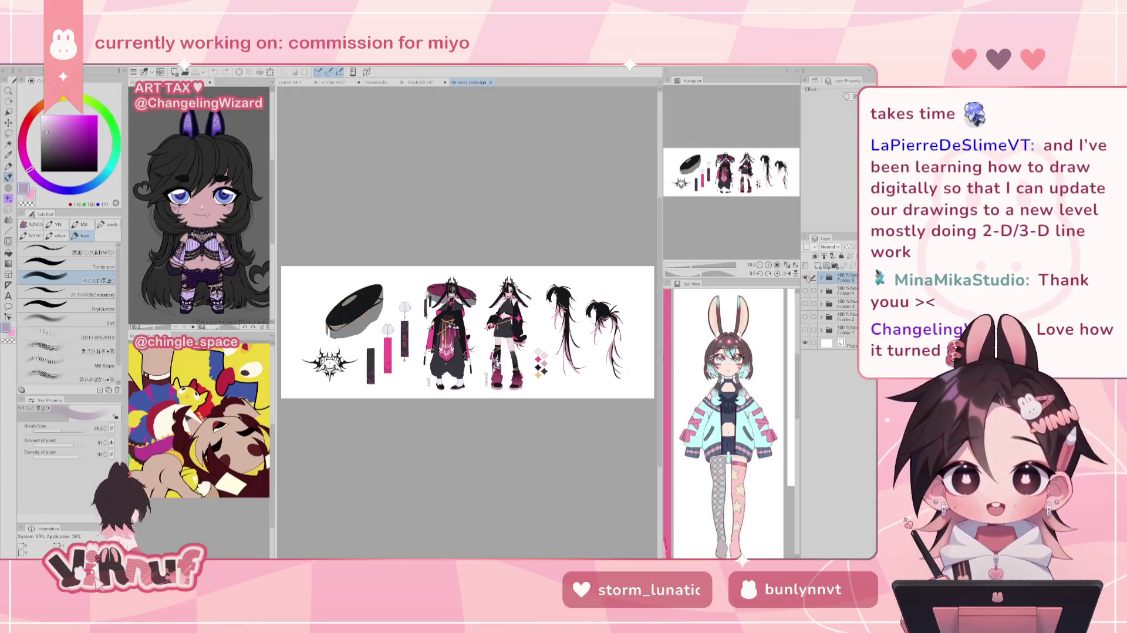
# Hide the coloured figures and show the sketch layer beneath, zoomed out to see it.
pyautogui.hotkey('ctrl', '+')
pyautogui.hotkey('ctrl', '+')
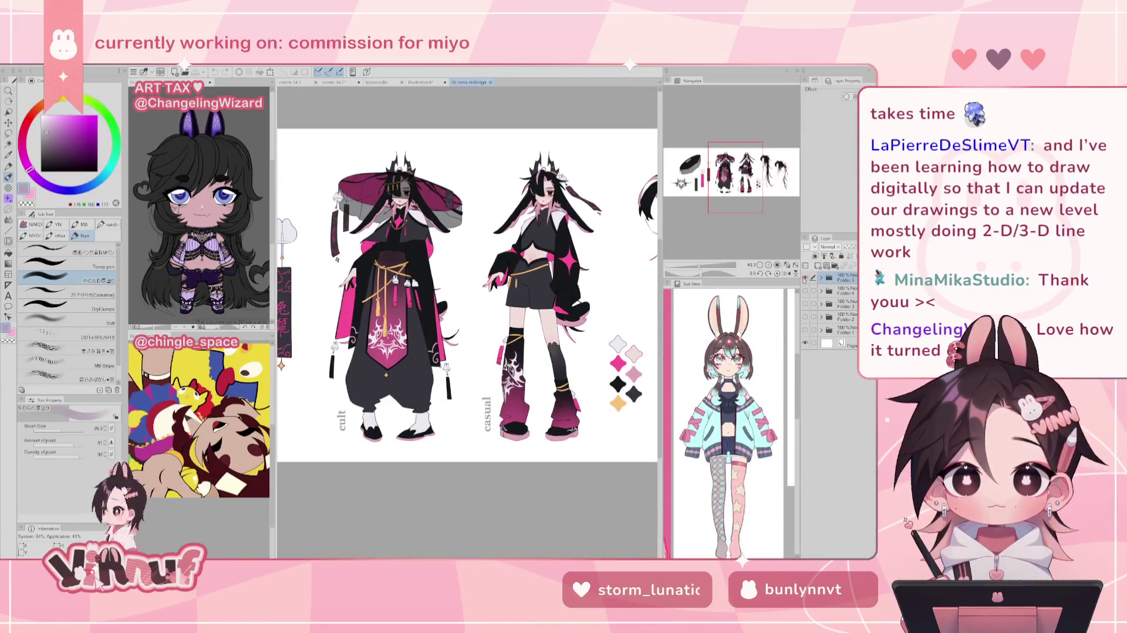
pyautogui.click(805, 277)
pyautogui.click(805, 330)
pyautogui.hotkey('ctrl', '-')
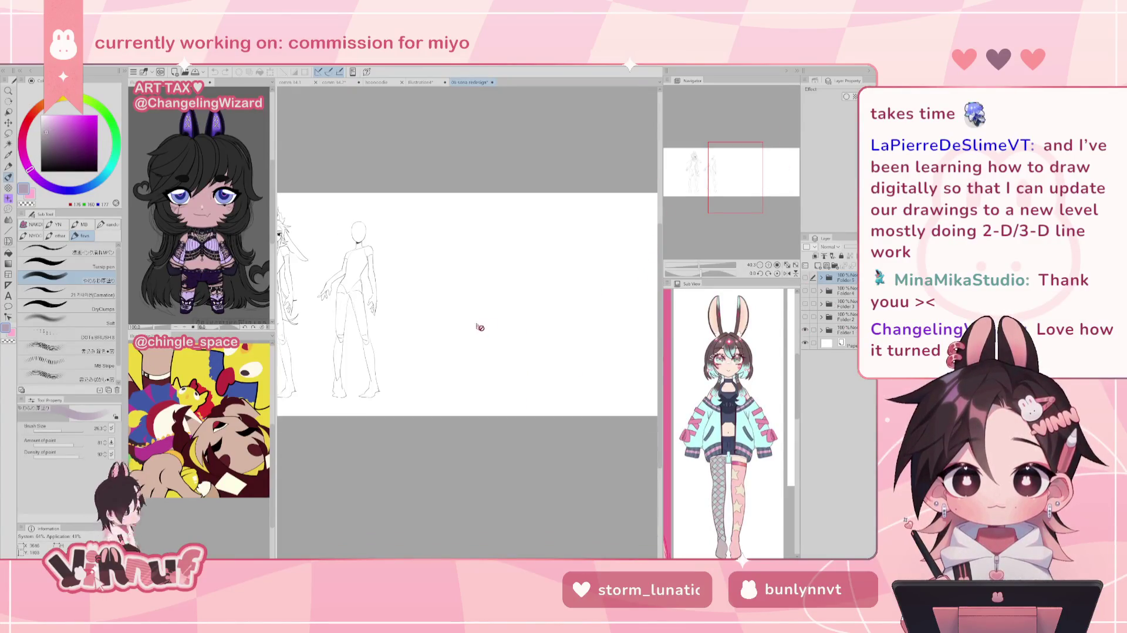
pyautogui.moveTo(569, 256); pyautogui.dragTo(634, 288)
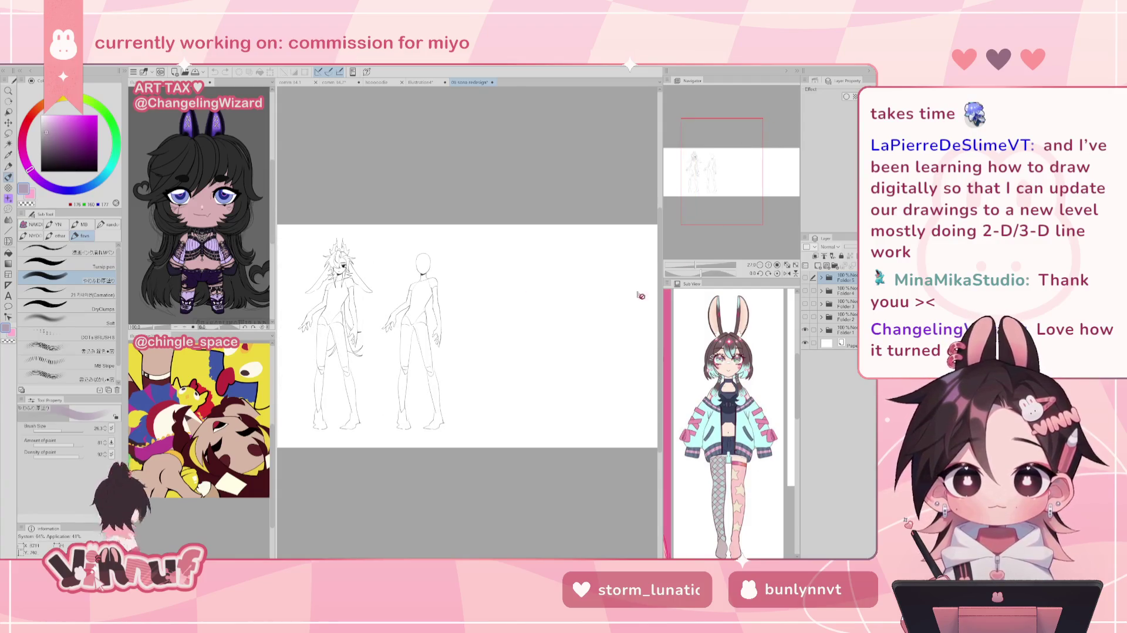
# Swap the Folder 1 sketches for Folder 2's clothed figures and zoom in on them.
pyautogui.click(806, 330)
pyautogui.click(805, 316)
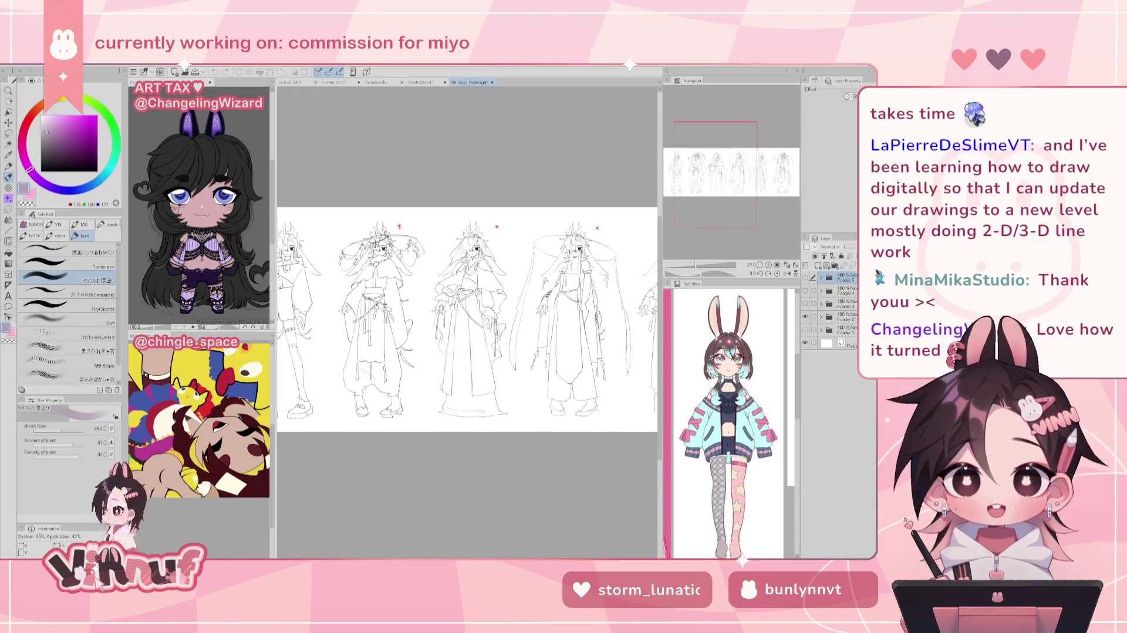
pyautogui.moveTo(529, 294); pyautogui.dragTo(352, 253)
pyautogui.scroll(3, 565, 336)
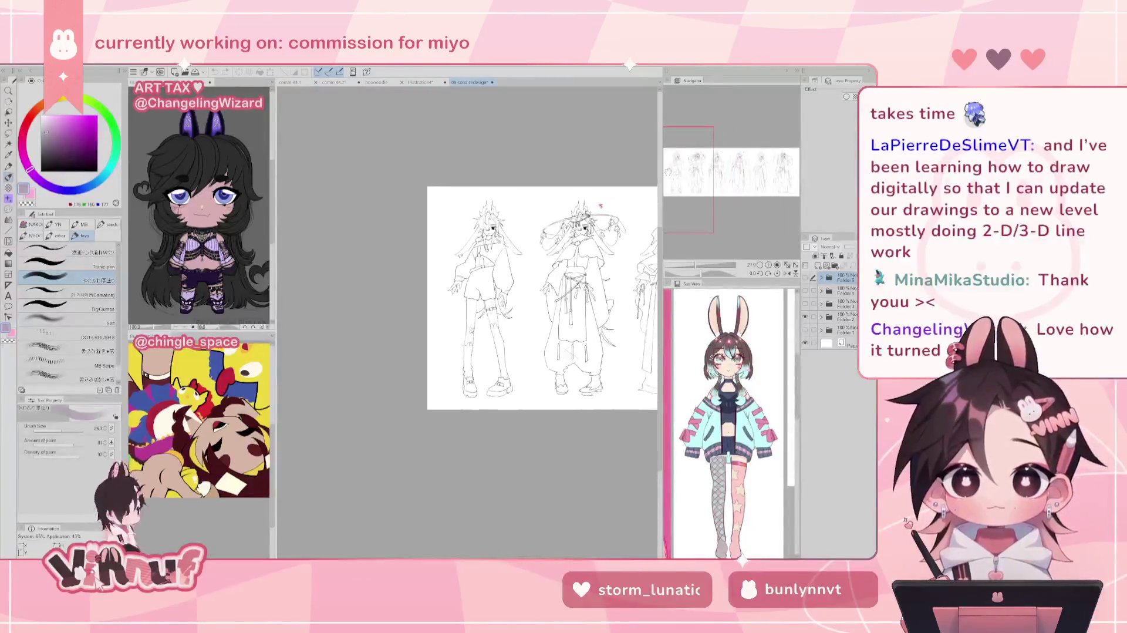
pyautogui.scroll(1, 564, 336)
pyautogui.scroll(1, 564, 336)
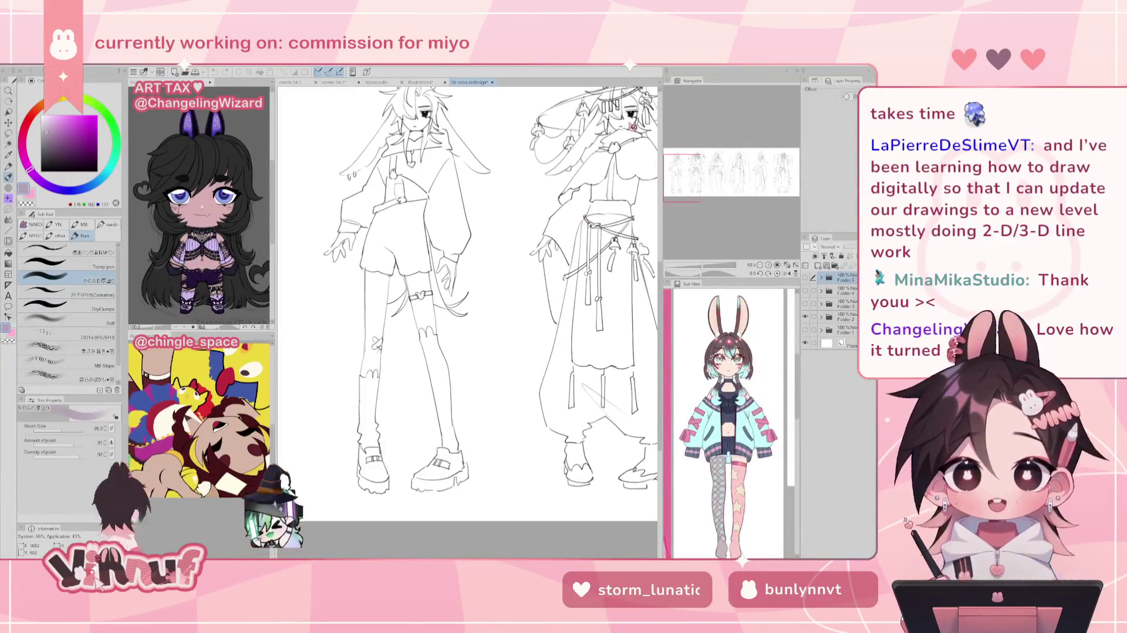
pyautogui.moveTo(639, 98); pyautogui.dragTo(597, 168)
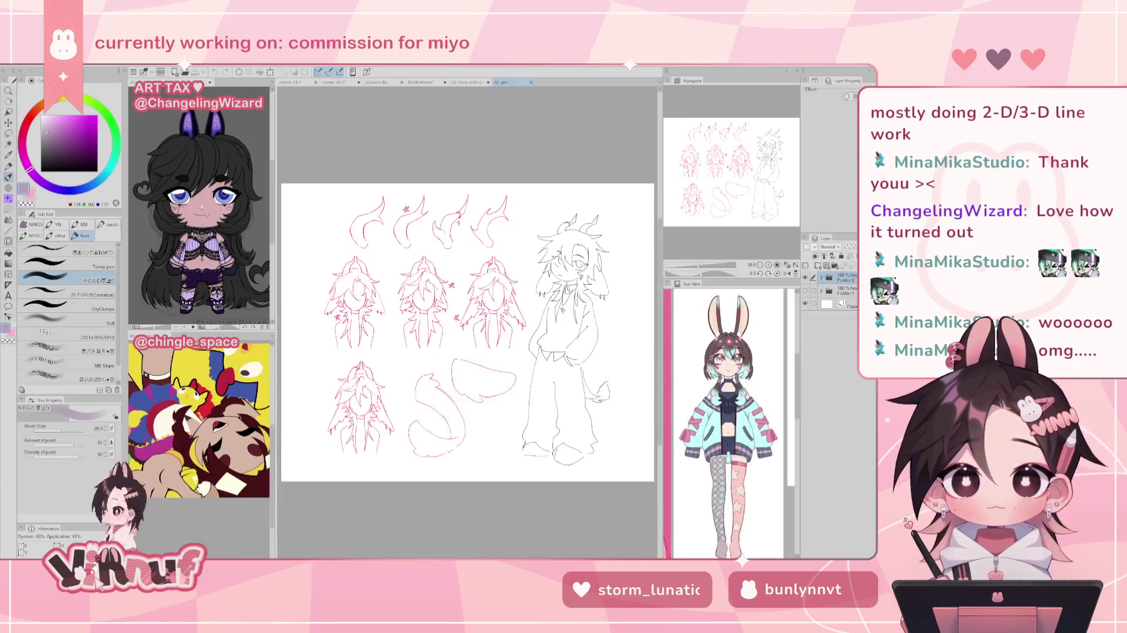
pyautogui.click(469, 82)
pyautogui.moveTo(715, 203); pyautogui.dragTo(685, 170)
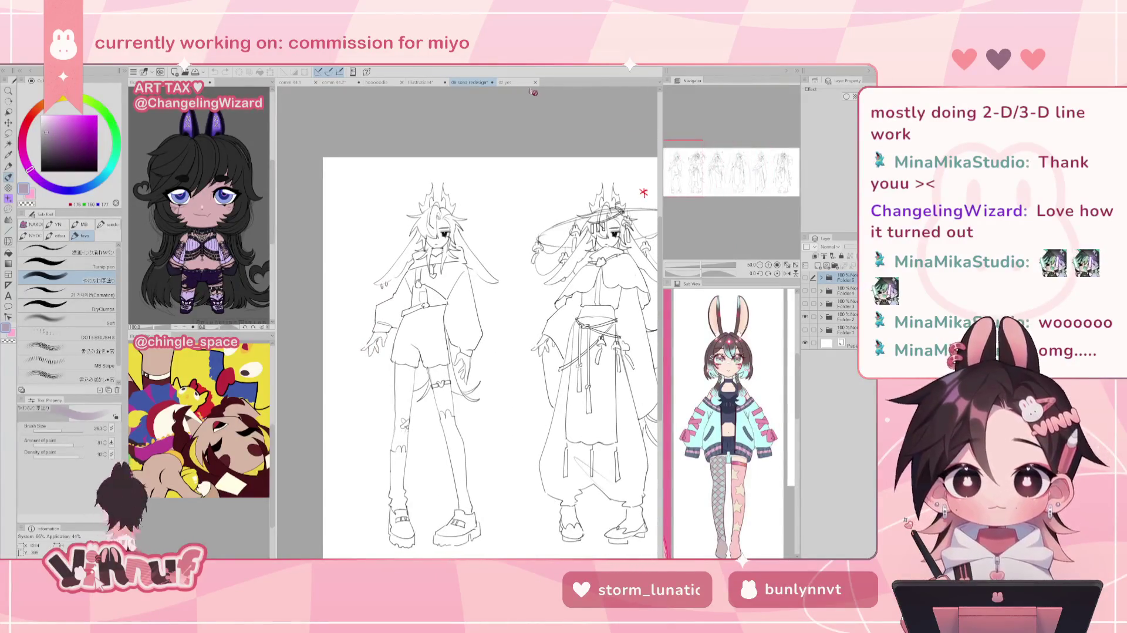
pyautogui.click(504, 82)
pyautogui.scroll(3, 407, 289)
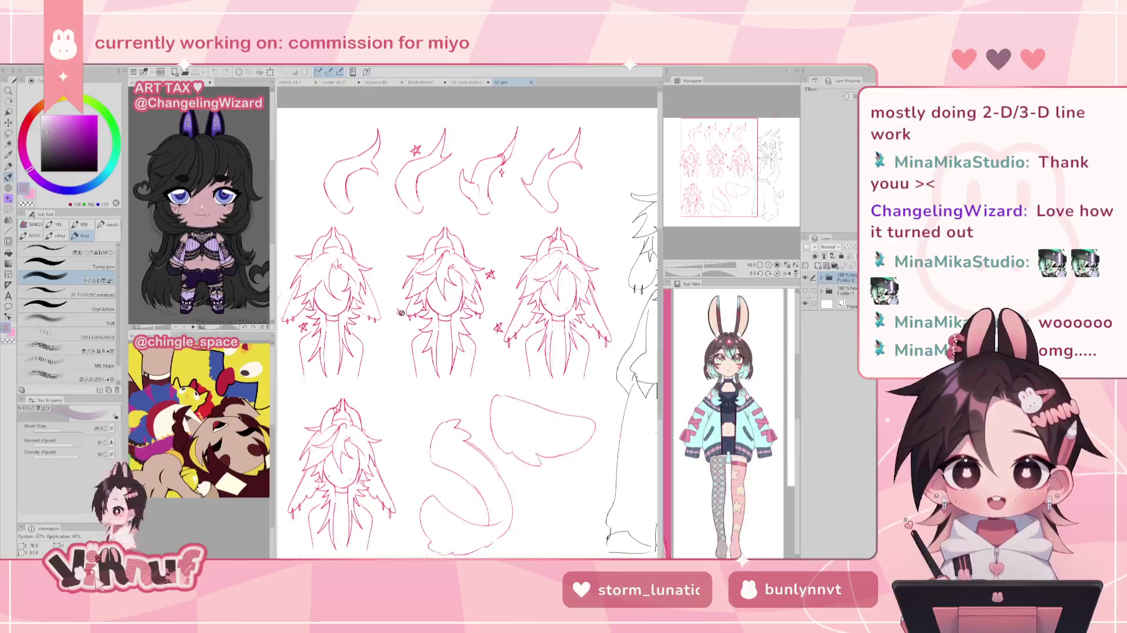
pyautogui.scroll(3, 560, 251)
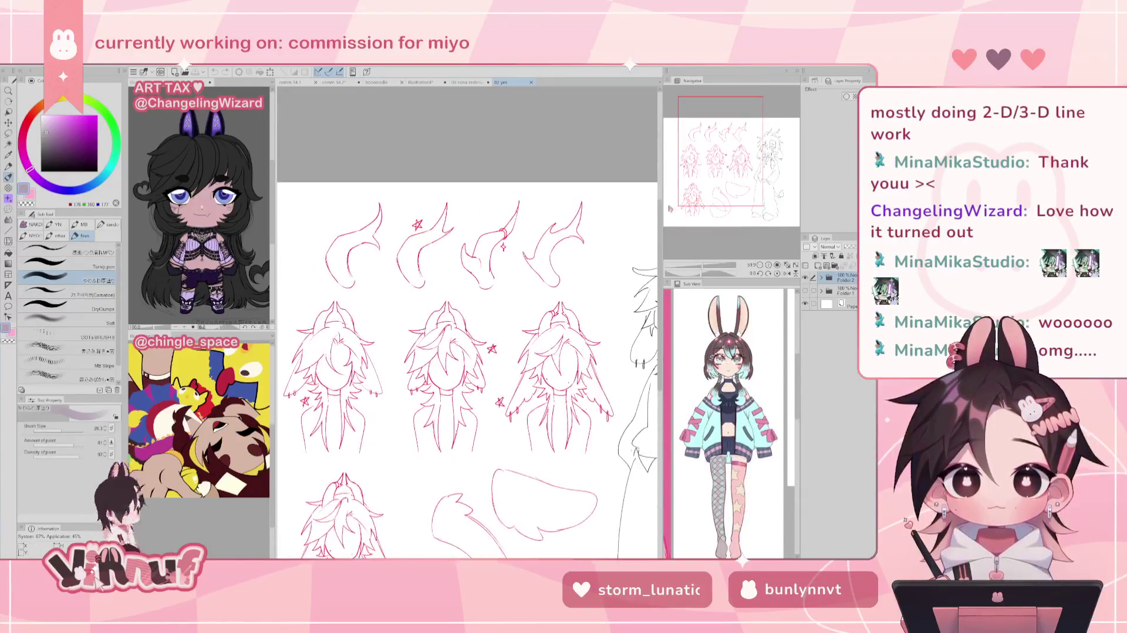
pyautogui.moveTo(707, 189)
pyautogui.mouseDown()
pyautogui.moveTo(714, 202)
pyautogui.moveTo(709, 183)
pyautogui.mouseUp()
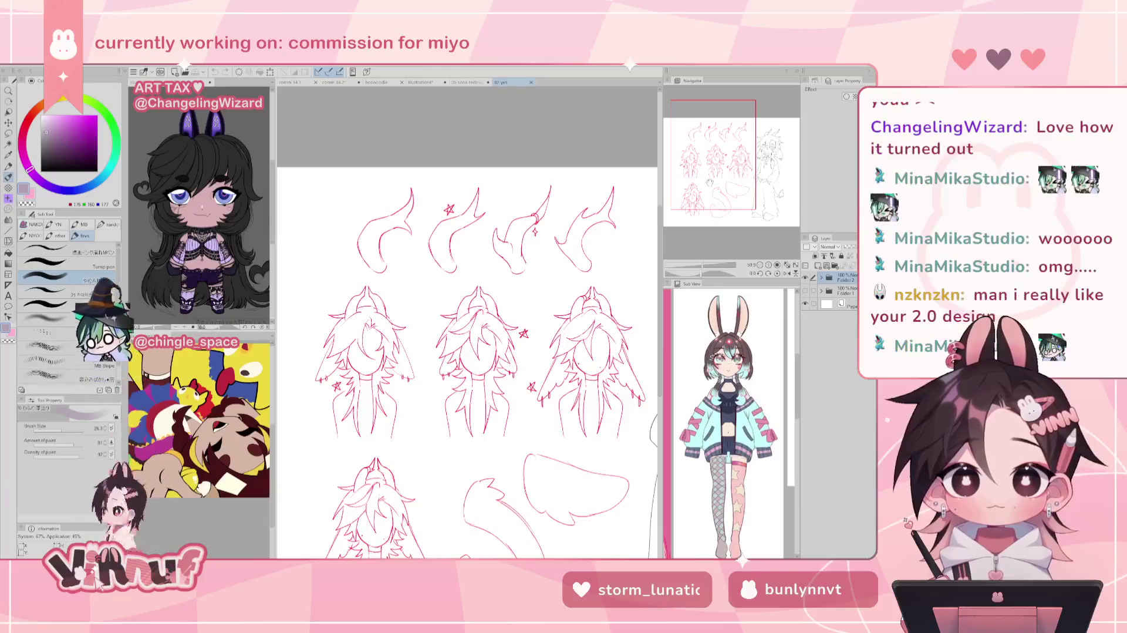
pyautogui.moveTo(709, 183); pyautogui.dragTo(728, 188)
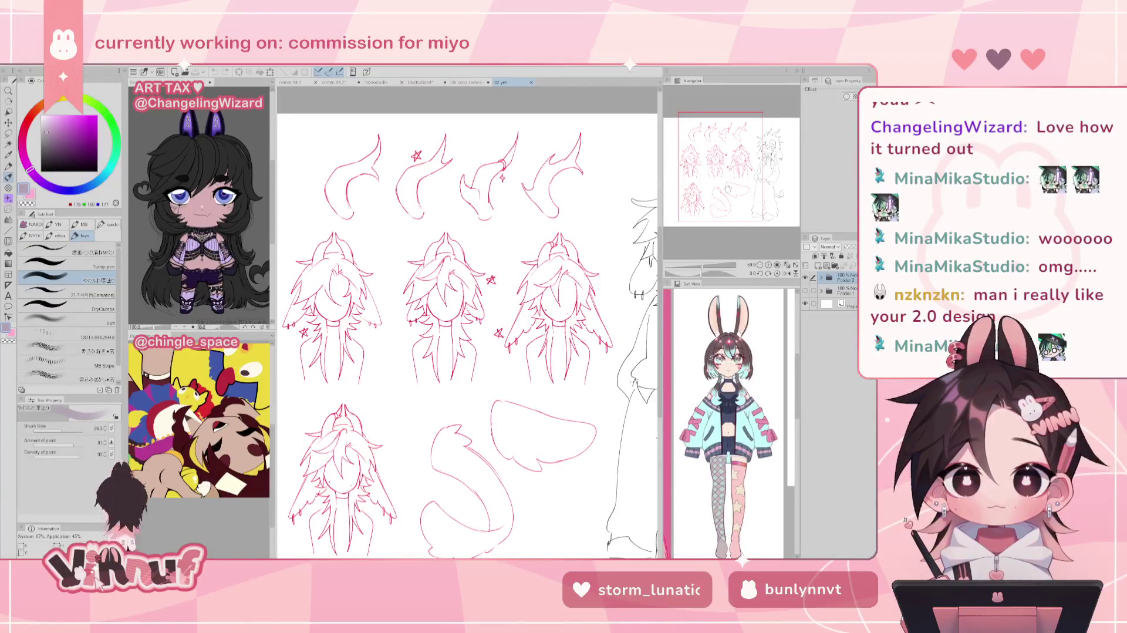
pyautogui.moveTo(728, 188); pyautogui.dragTo(728, 192)
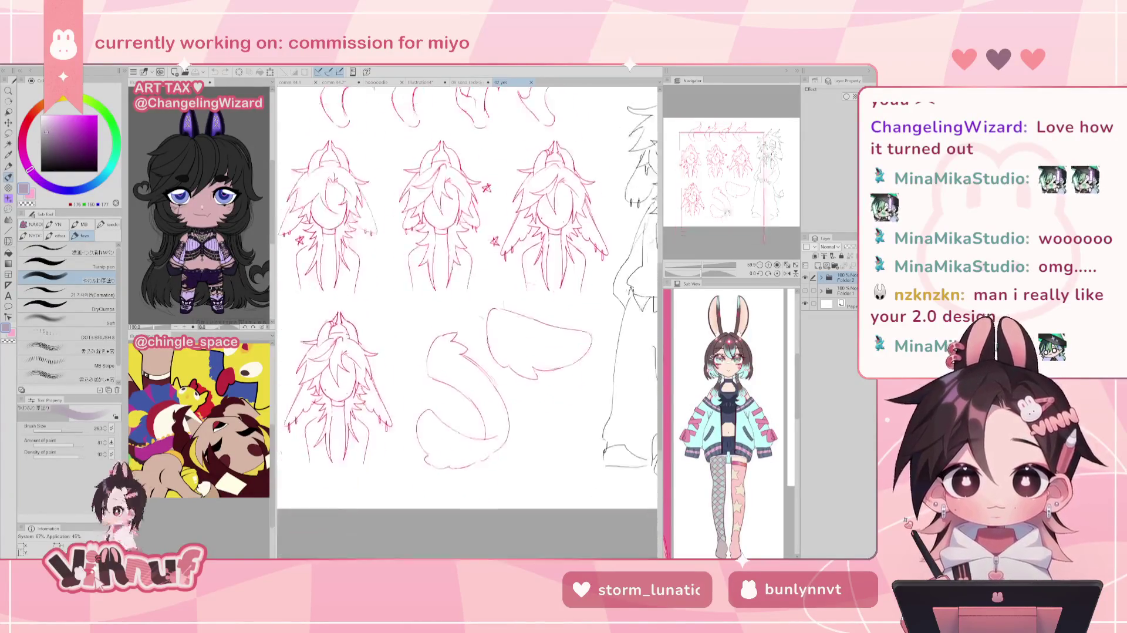
pyautogui.scroll(3, 402, 385)
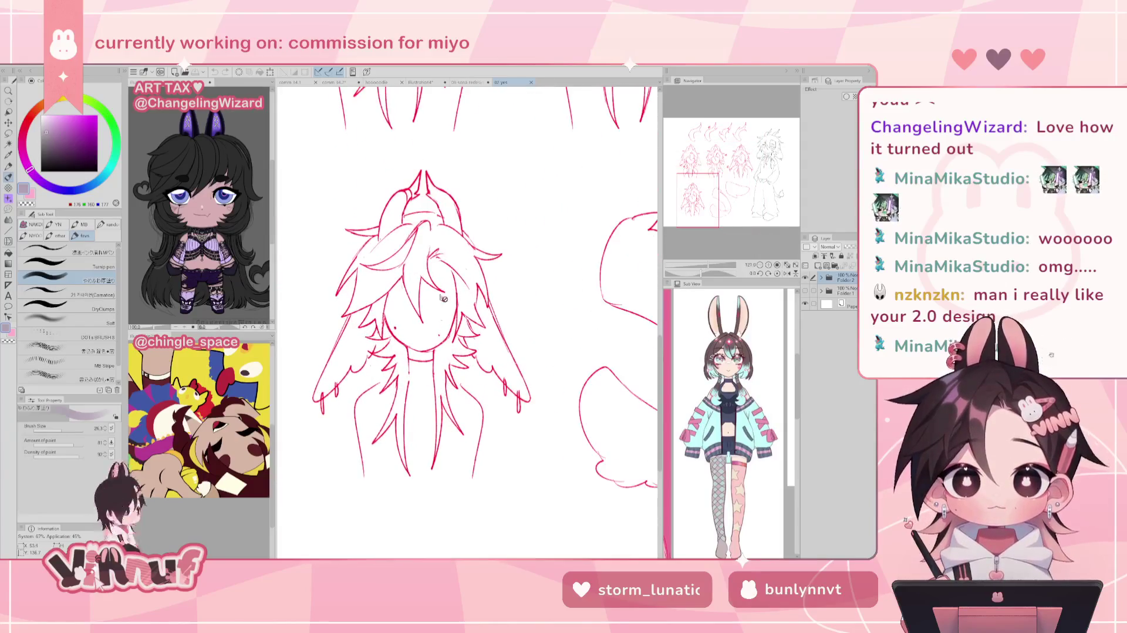
pyautogui.scroll(-3, 401, 385)
pyautogui.scroll(-3, 467, 293)
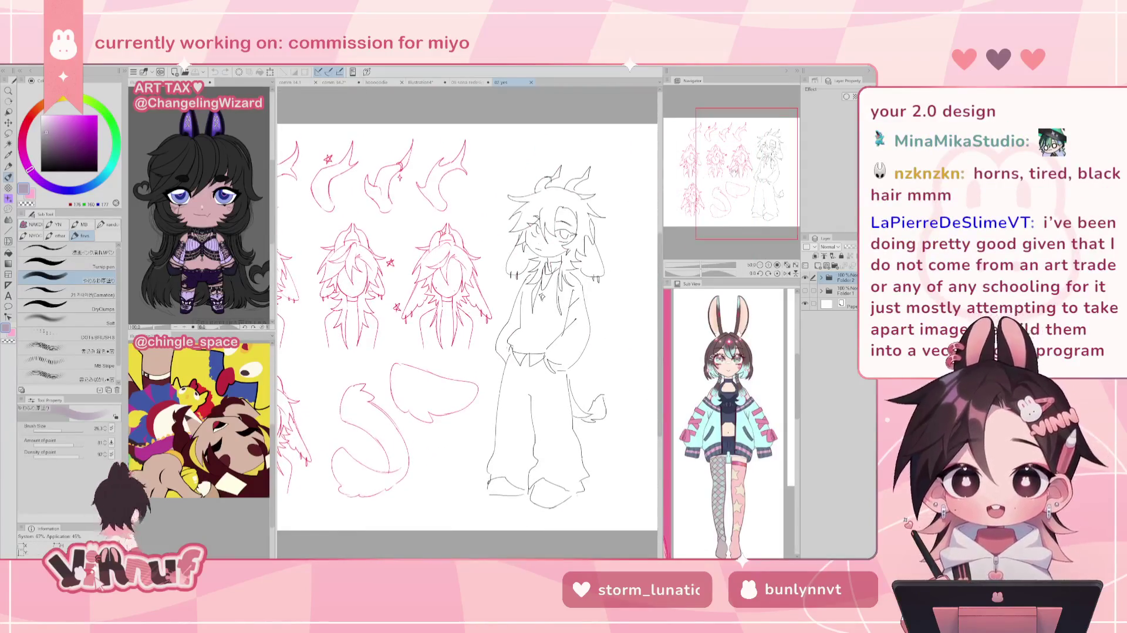
pyautogui.scroll(3, 466, 294)
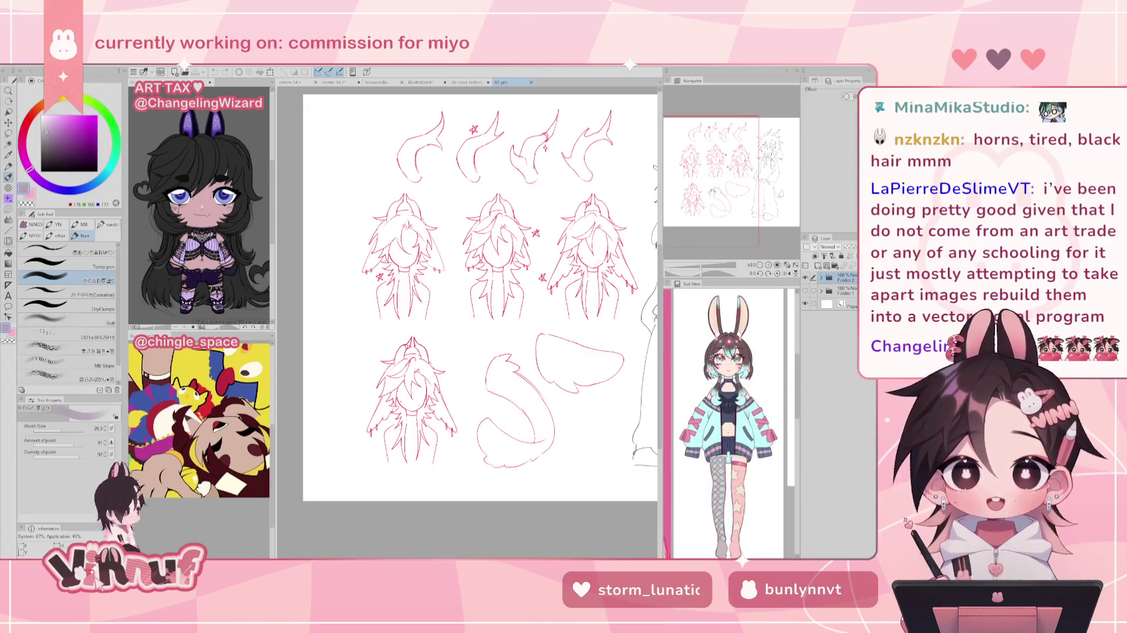
pyautogui.moveTo(446, 302); pyautogui.dragTo(390, 322)
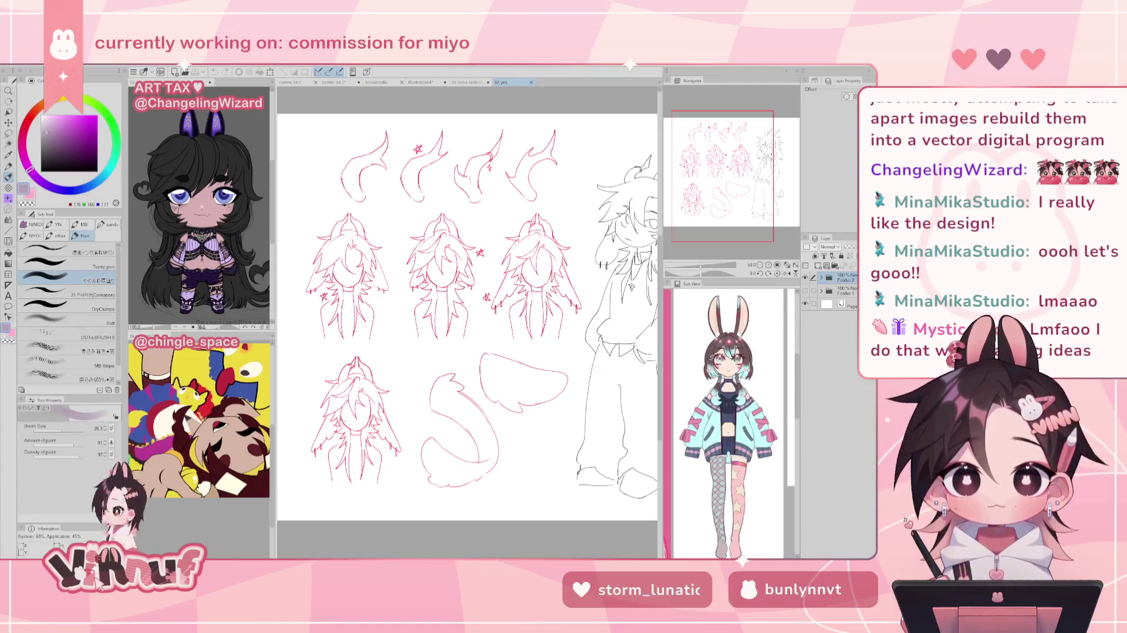
pyautogui.moveTo(740, 176); pyautogui.dragTo(745, 175)
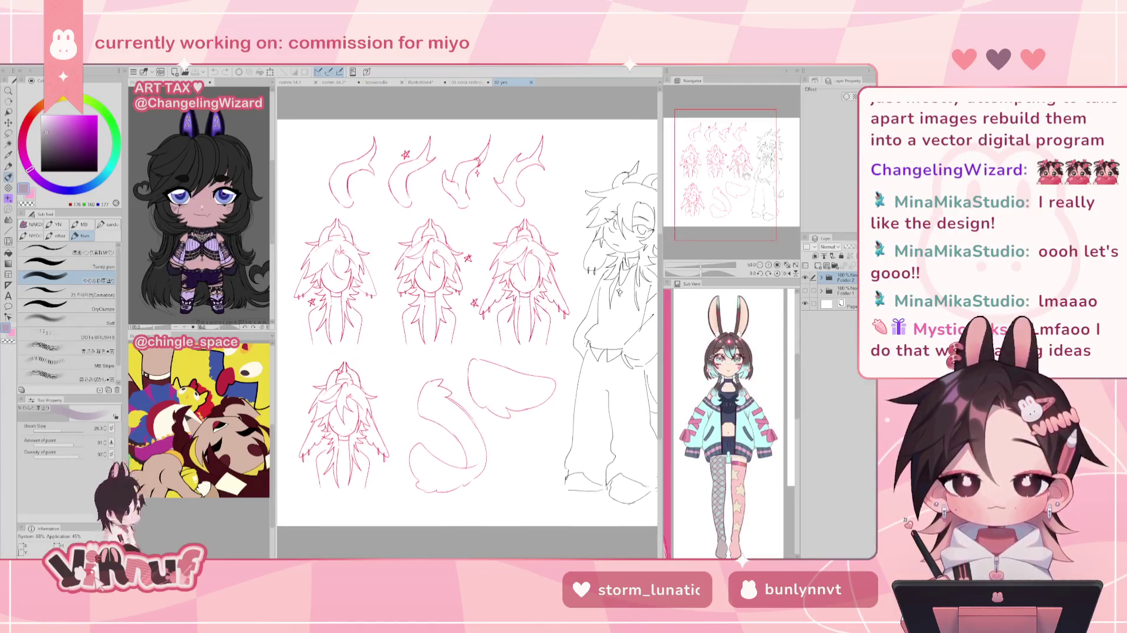
# Paste the black horned-character sketch as a new layer and scale it down onto the left side.
pyautogui.hotkey('ctrl', 'v')
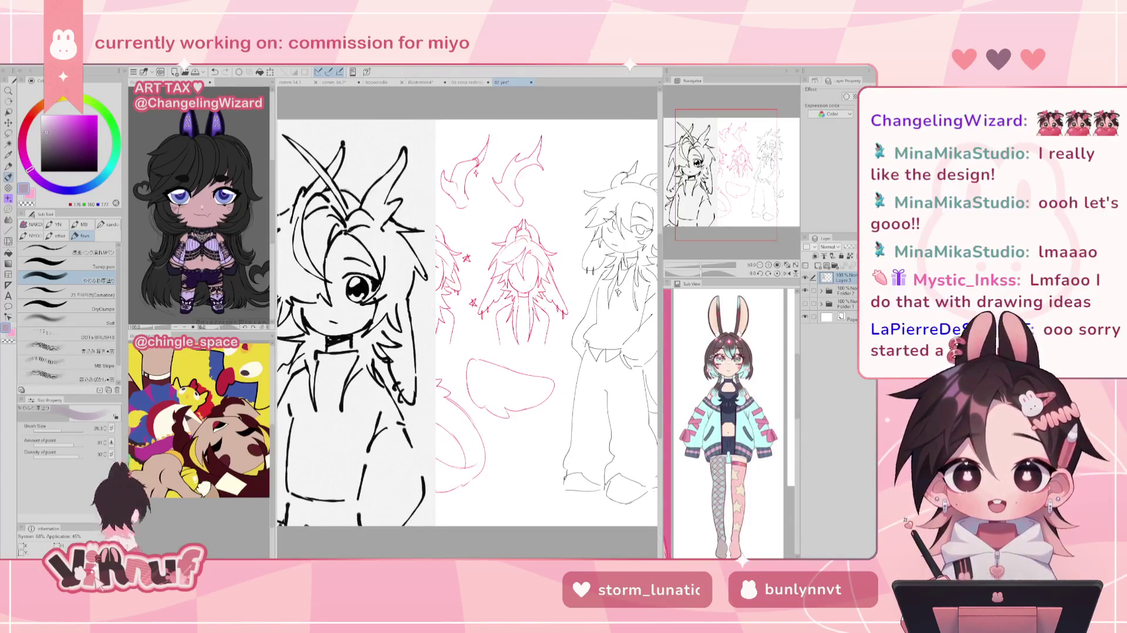
pyautogui.scroll(2, 467, 323)
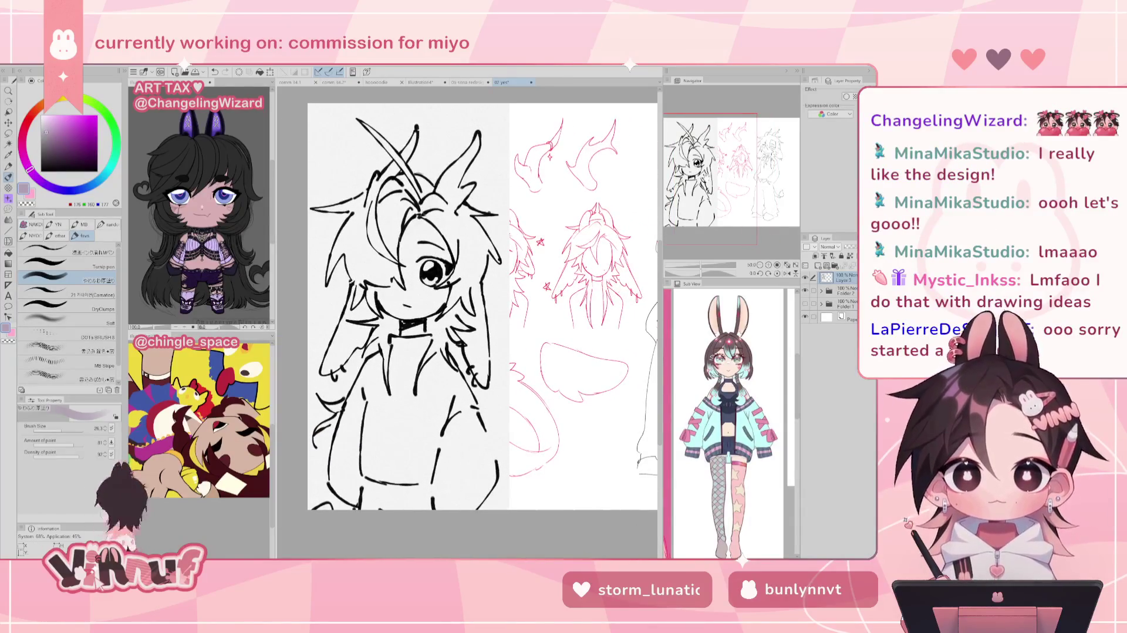
pyautogui.hotkey('ctrl', 't')
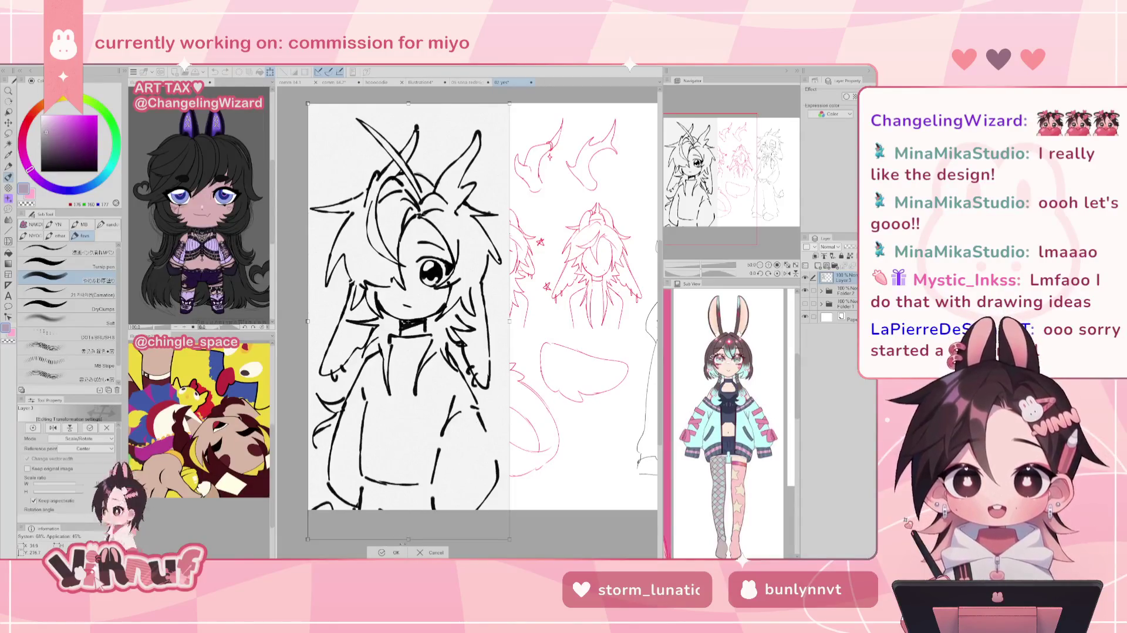
pyautogui.moveTo(512, 539); pyautogui.dragTo(496, 508)
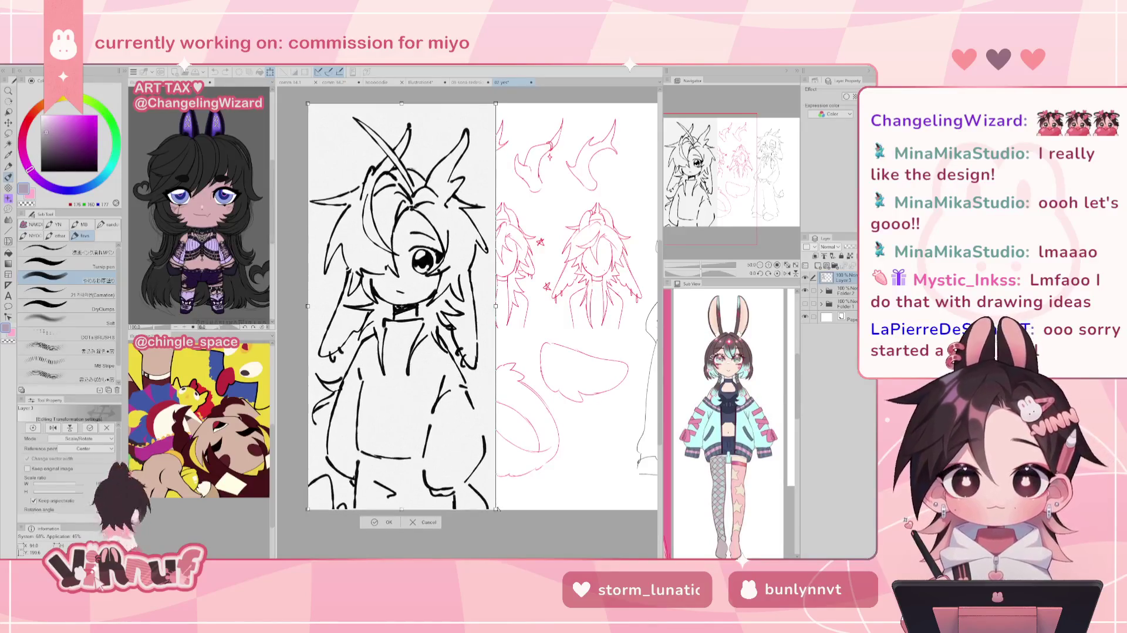
pyautogui.press('Return')
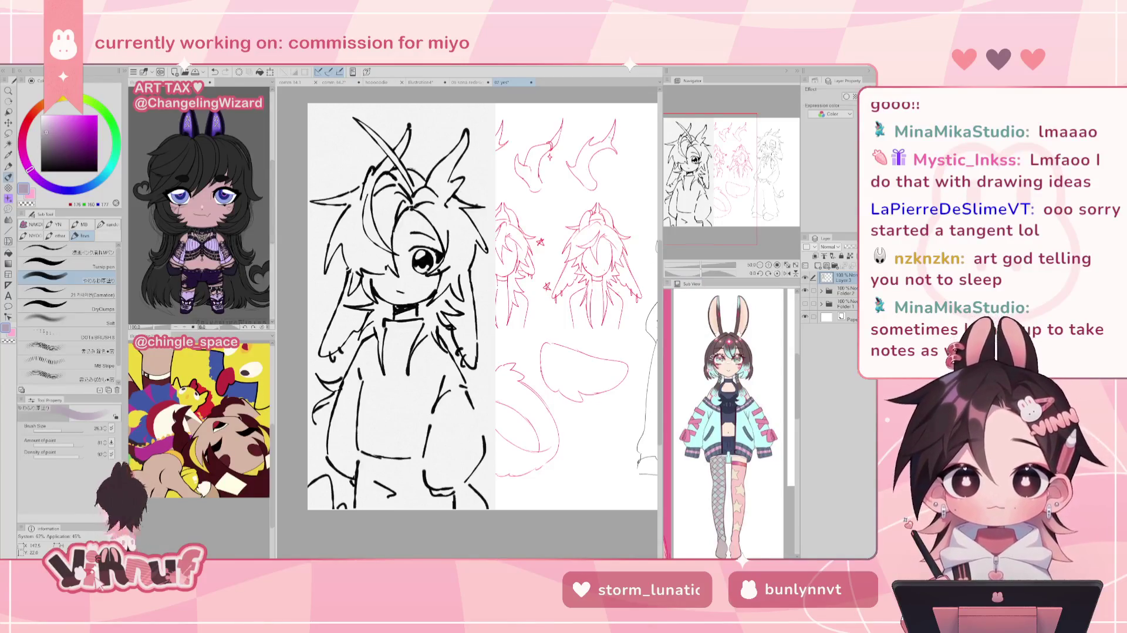
# Pan and zoom over the horned sketch, focusing on the top of the head.
pyautogui.moveTo(705, 164); pyautogui.dragTo(698, 164)
pyautogui.scroll(2, 433, 331)
pyautogui.scroll(1, 433, 332)
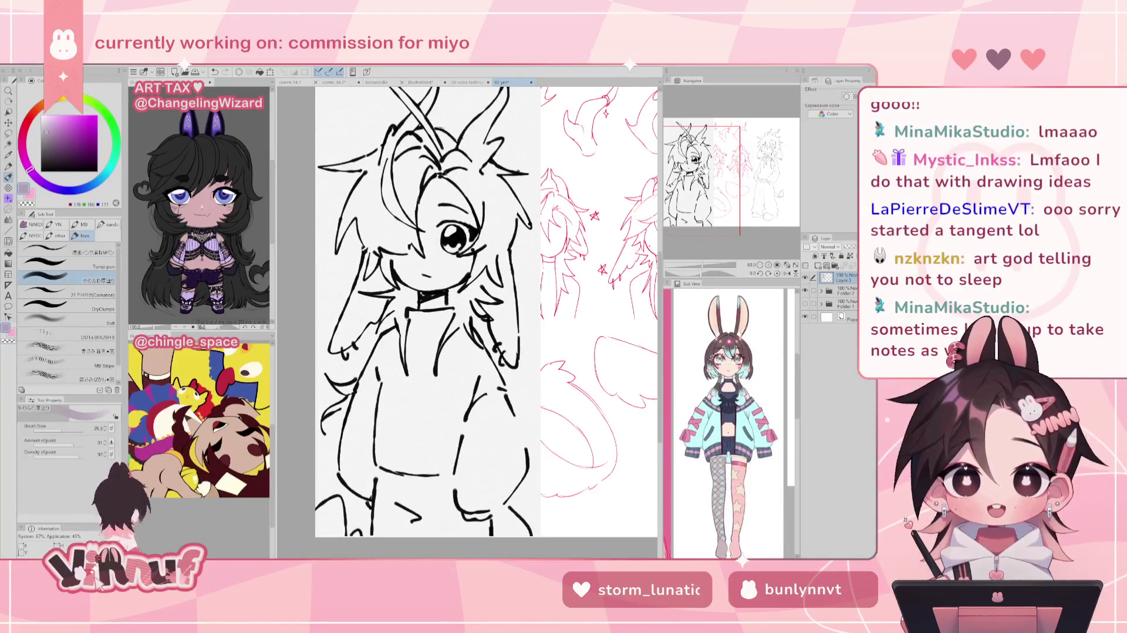
pyautogui.moveTo(707, 167); pyautogui.dragTo(705, 163)
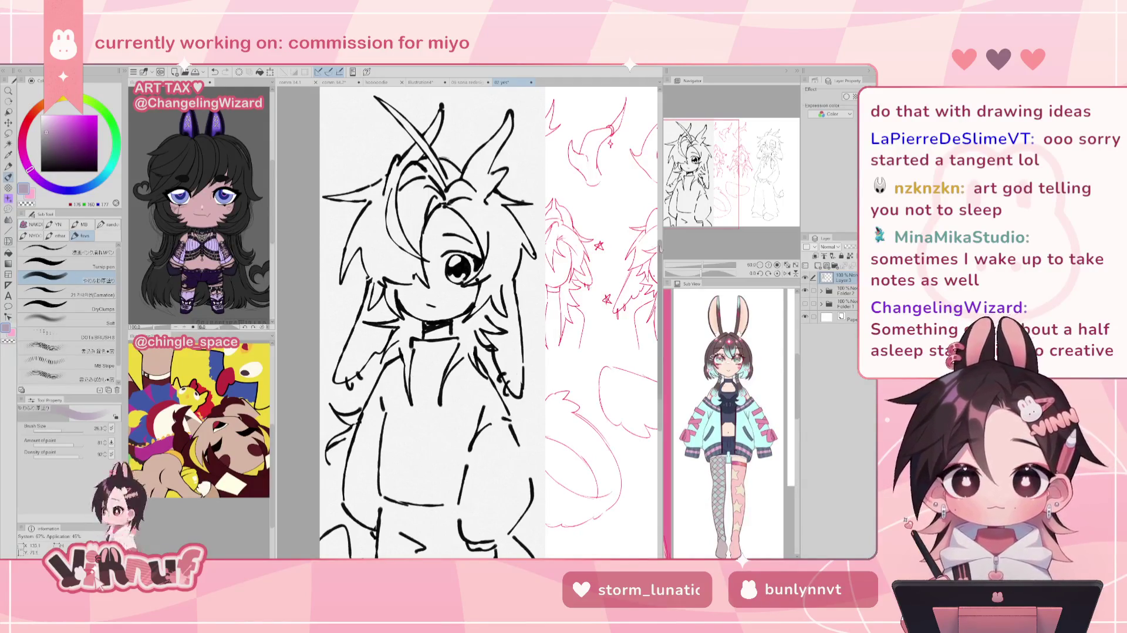
pyautogui.moveTo(712, 185); pyautogui.dragTo(715, 185)
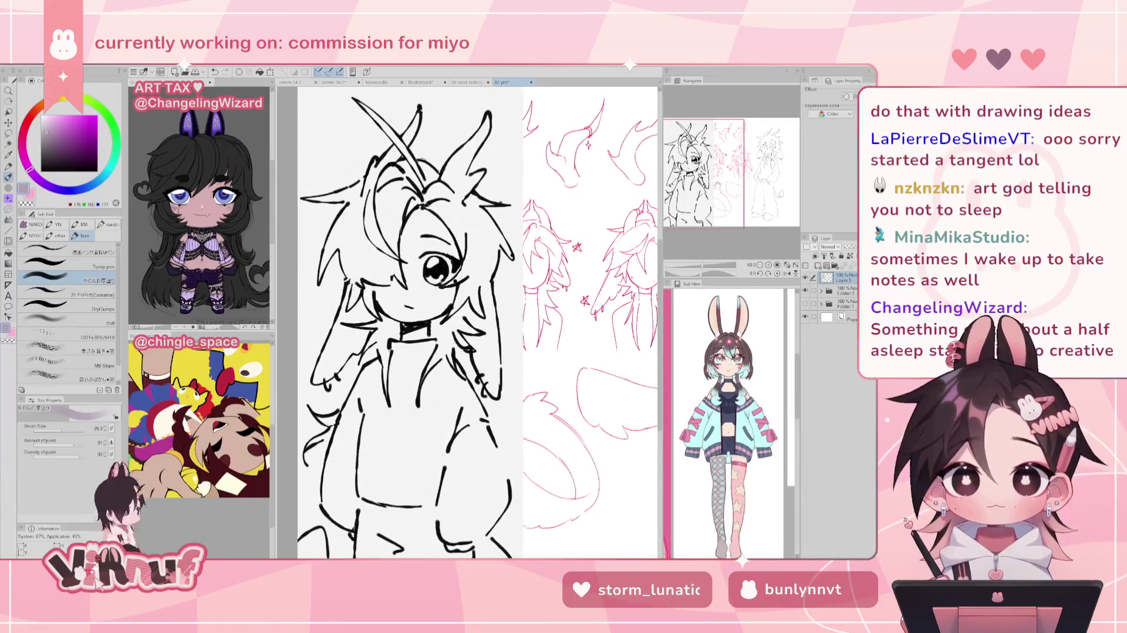
pyautogui.scroll(1, 362, 265)
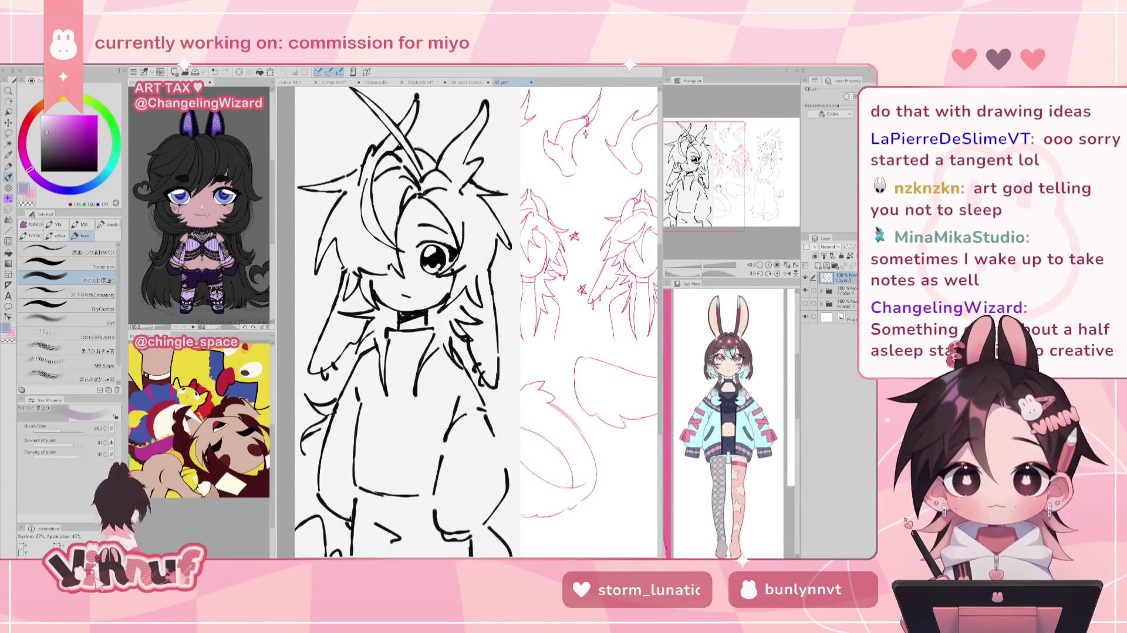
pyautogui.scroll(1, 362, 265)
pyautogui.scroll(1, 362, 266)
pyautogui.scroll(1, 362, 265)
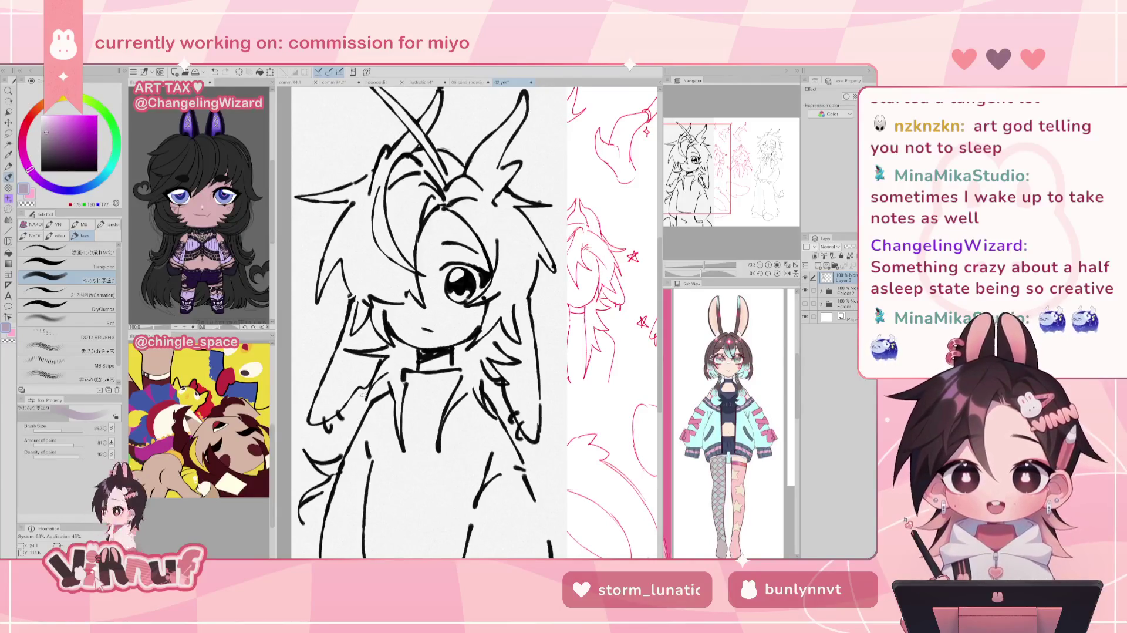
# Zoom out to view the pink horn concepts, zoom back in, then close the 02 yes document.
pyautogui.hotkey('ctrl', '-')
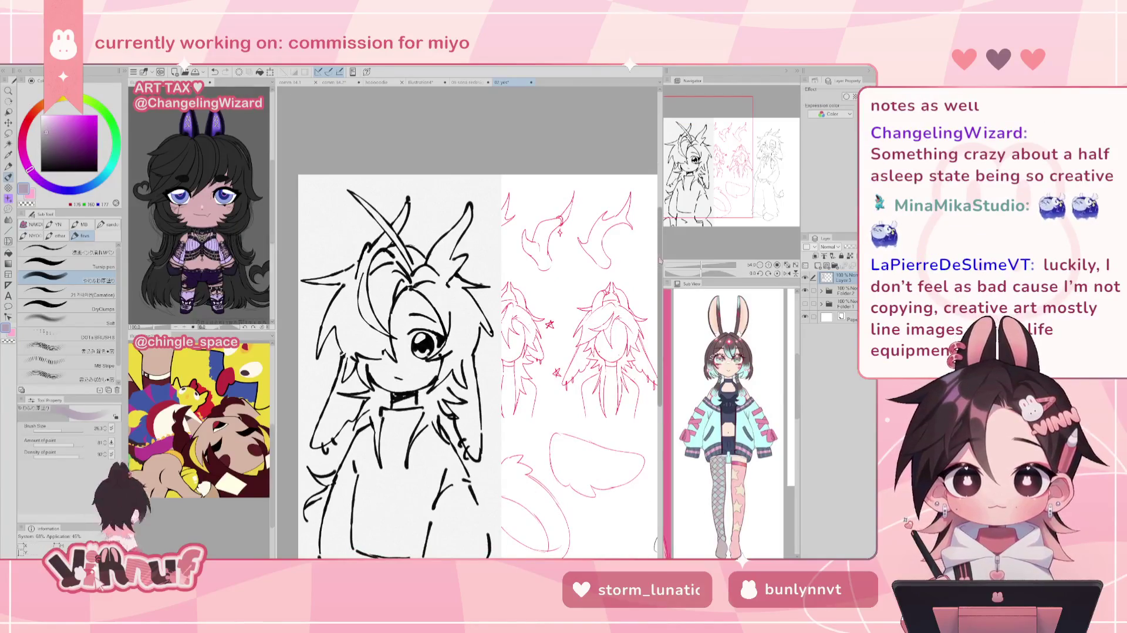
pyautogui.moveTo(469, 323); pyautogui.dragTo(392, 261)
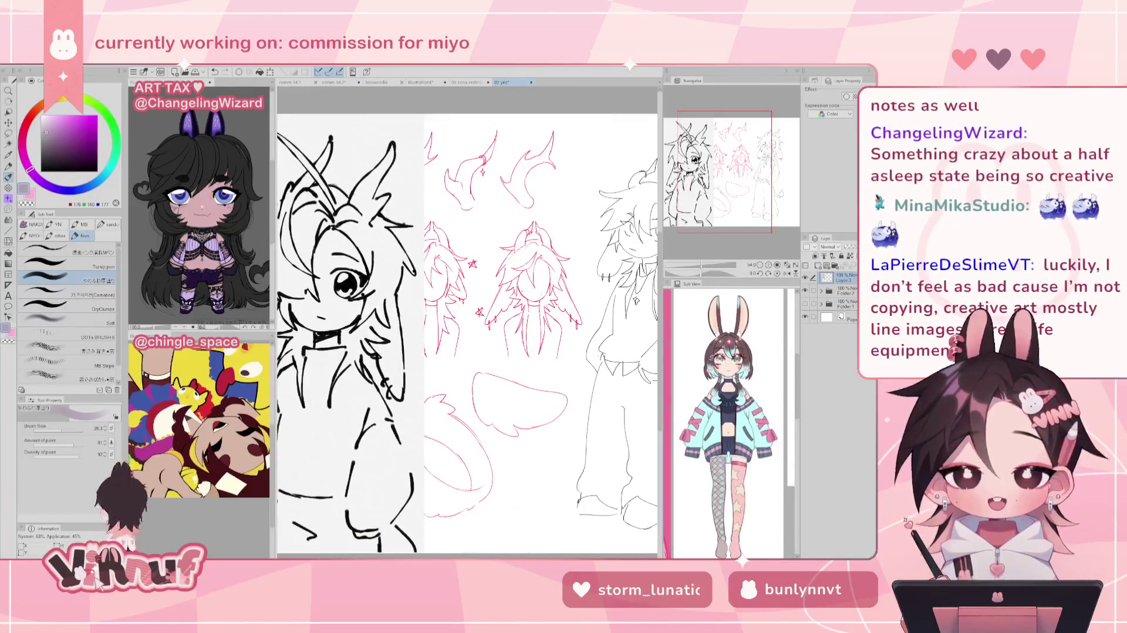
pyautogui.hotkey('ctrl', '+')
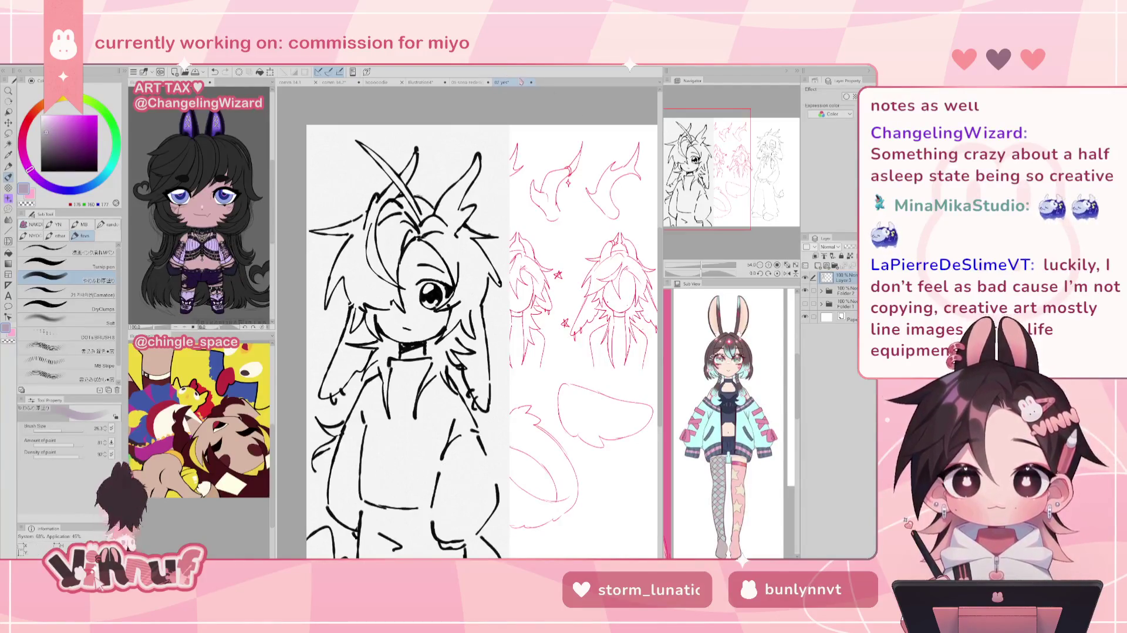
pyautogui.click(532, 84)
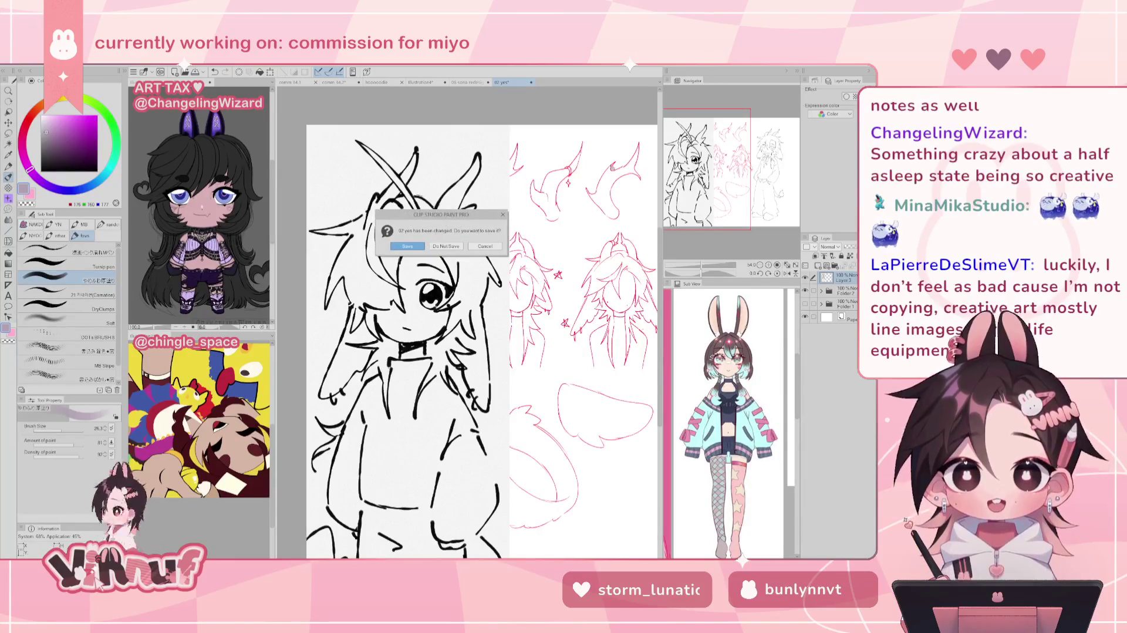
# Answer the save prompt to close 02 yes and look over the first sona redesign lineart figures.
pyautogui.click(447, 246)
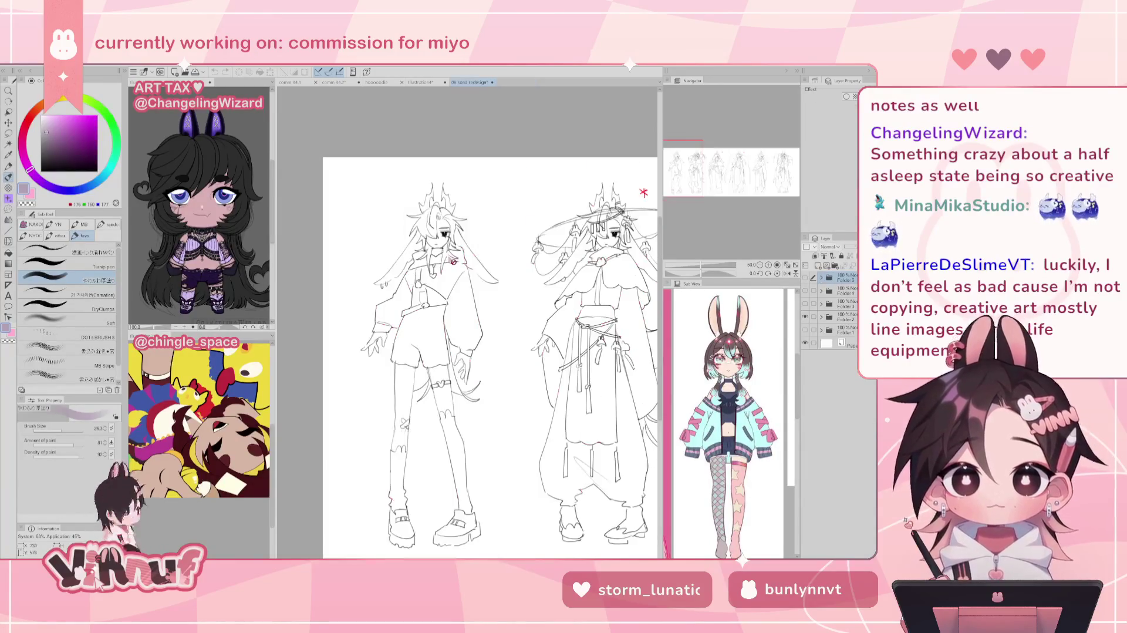
pyautogui.moveTo(711, 229); pyautogui.dragTo(761, 235)
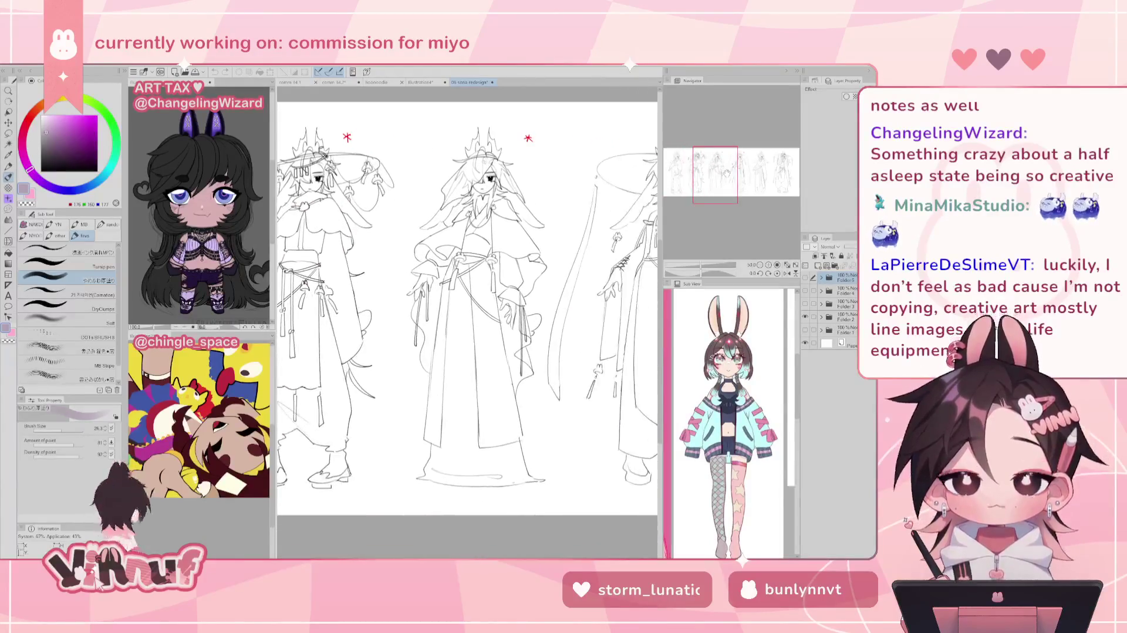
pyautogui.moveTo(740, 172)
pyautogui.mouseDown()
pyautogui.moveTo(684, 168)
pyautogui.moveTo(735, 168)
pyautogui.mouseUp()
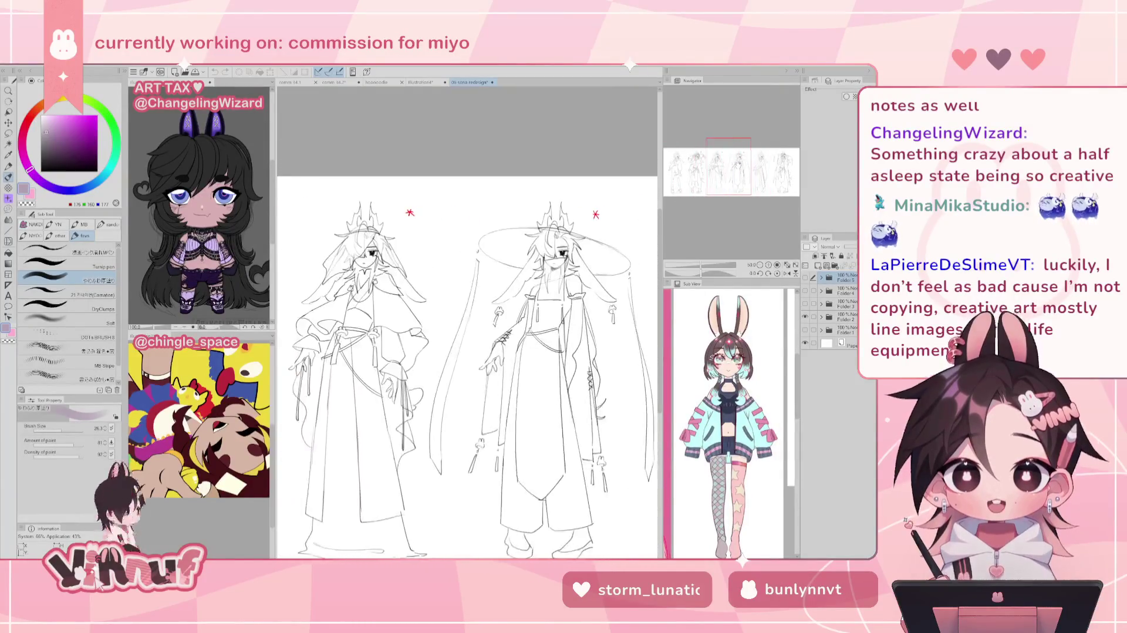
pyautogui.scroll(-1, 551, 265)
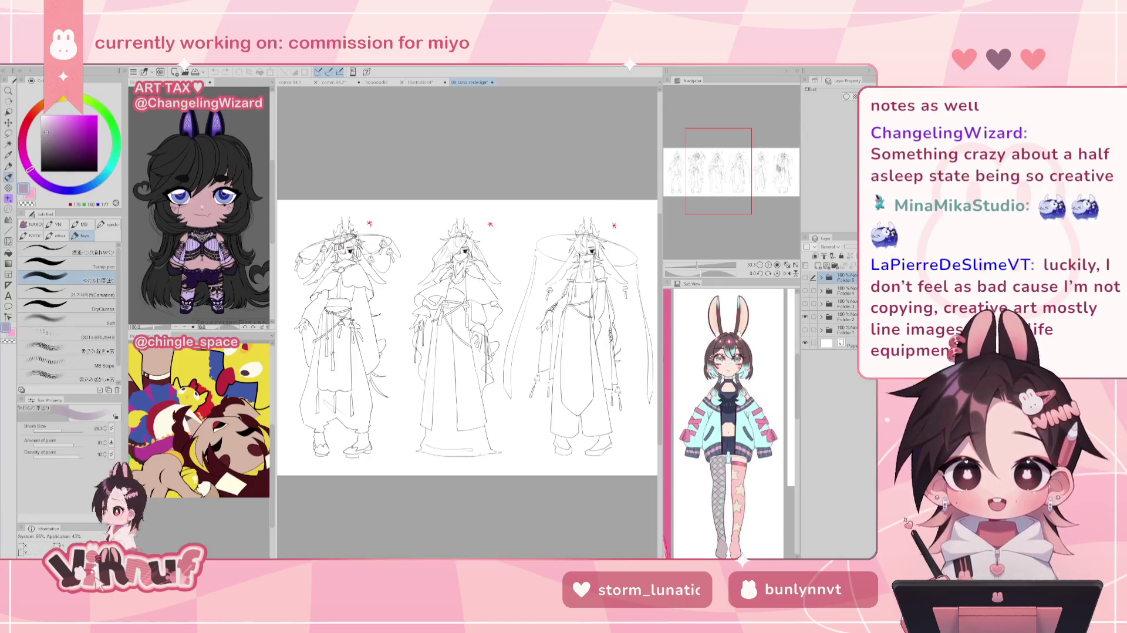
# Pan to the third figure and show Folder 3 instead of Folder 2.
pyautogui.moveTo(639, 237); pyautogui.dragTo(472, 244)
pyautogui.scroll(1, 345, 268)
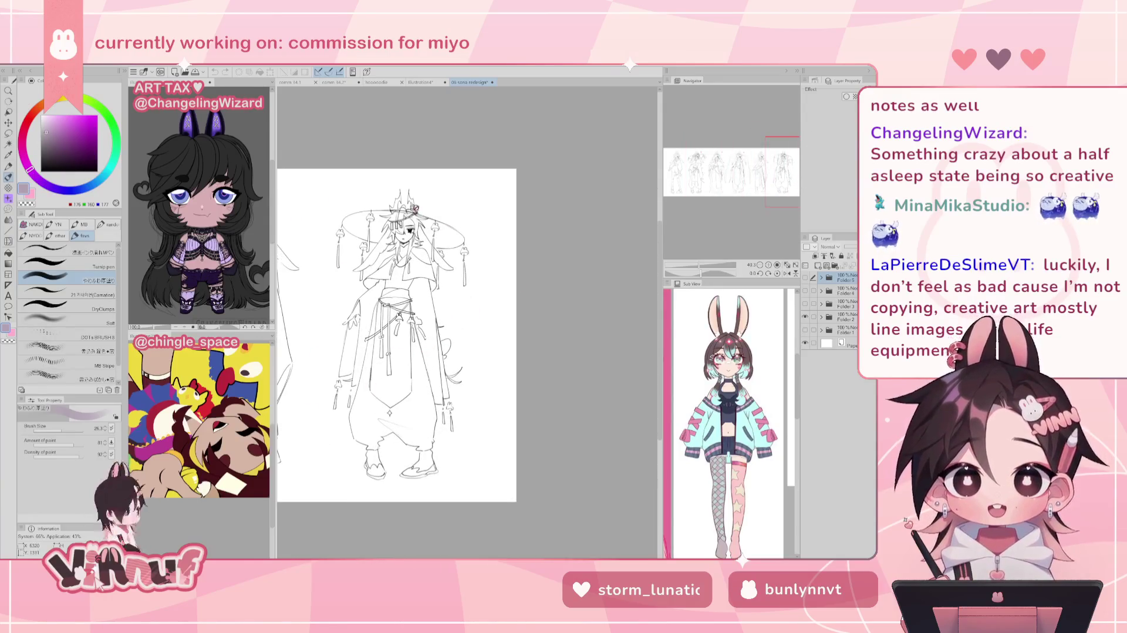
pyautogui.scroll(-1, 450, 374)
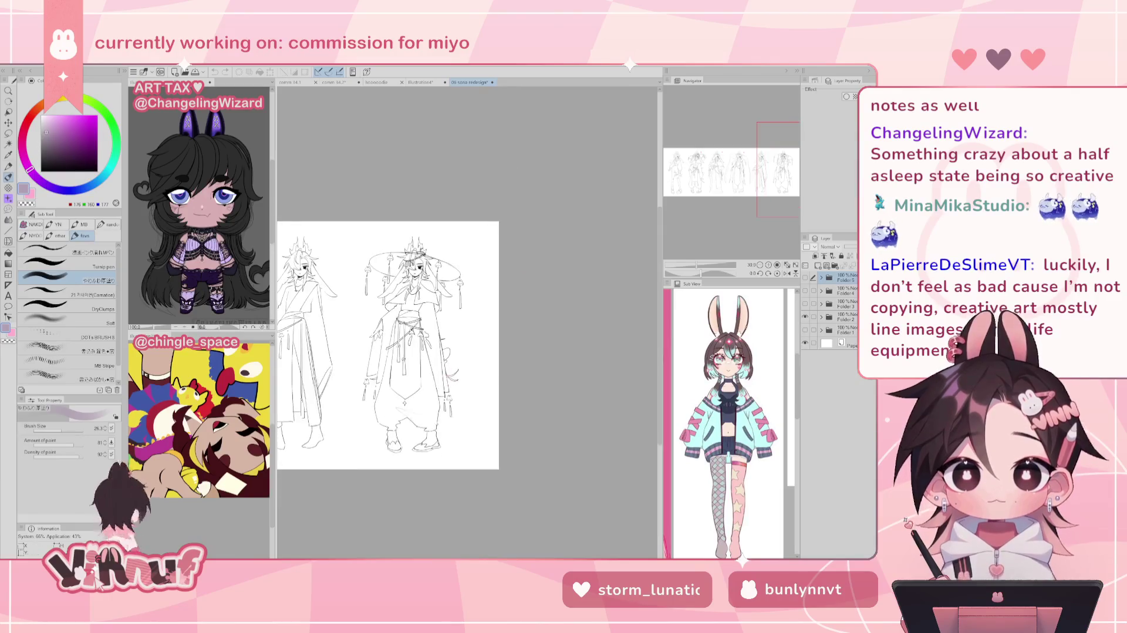
pyautogui.click(805, 303)
pyautogui.click(805, 315)
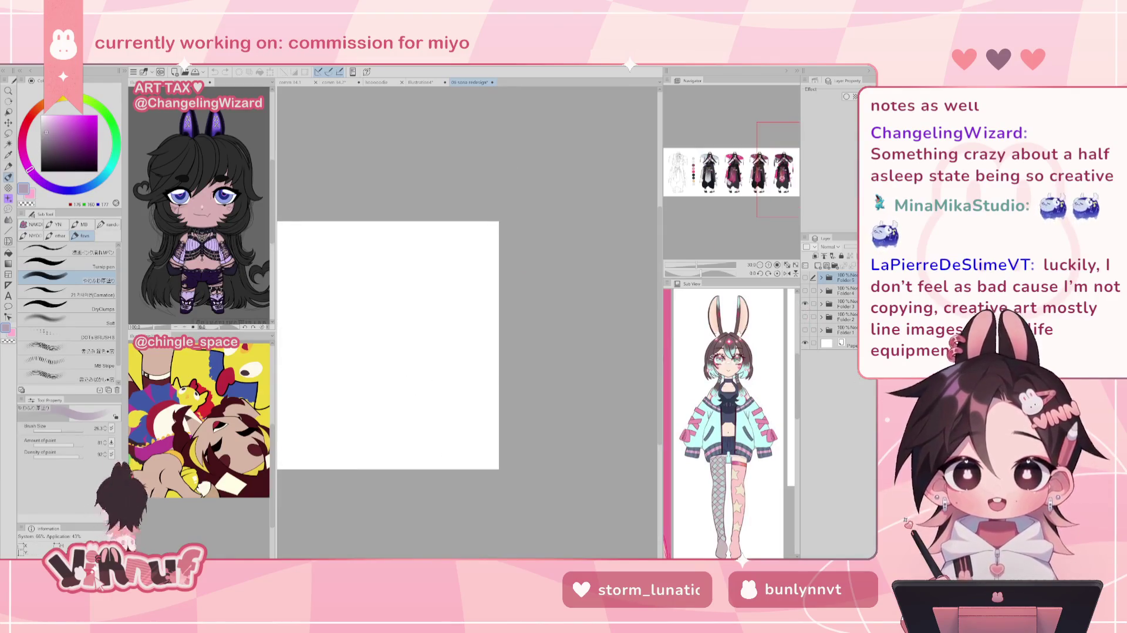
# Pan and zoom across the coloured umbrella turnaround figures.
pyautogui.moveTo(553, 213)
pyautogui.mouseDown()
pyautogui.moveTo(652, 189)
pyautogui.moveTo(141, 193)
pyautogui.mouseUp()
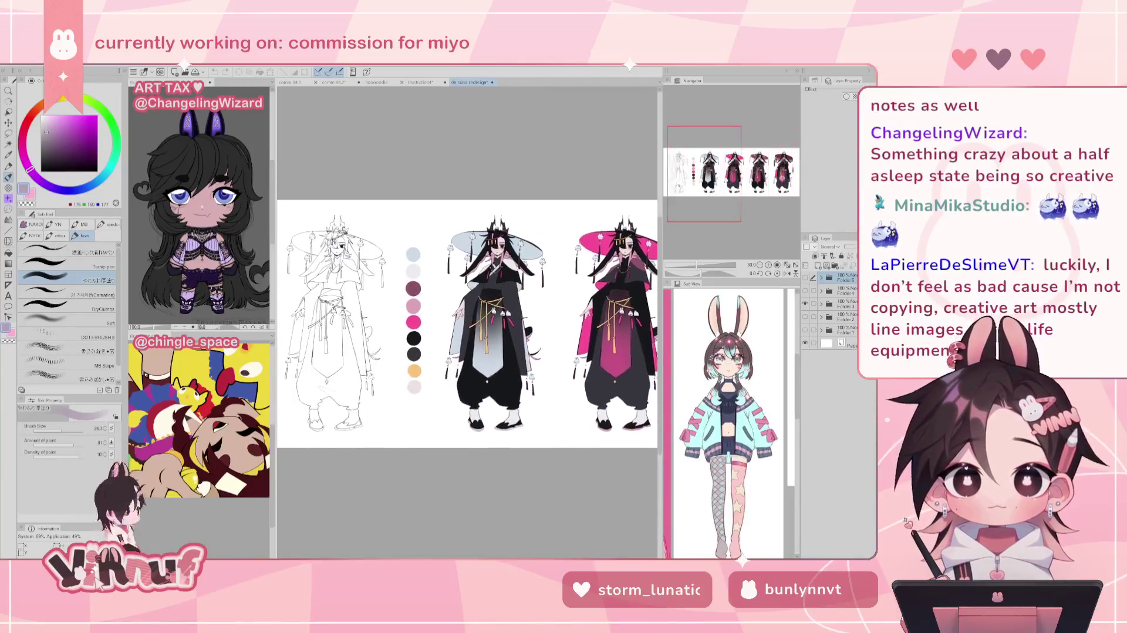
pyautogui.moveTo(411, 323)
pyautogui.mouseDown()
pyautogui.moveTo(443, 338)
pyautogui.moveTo(596, 326)
pyautogui.mouseUp()
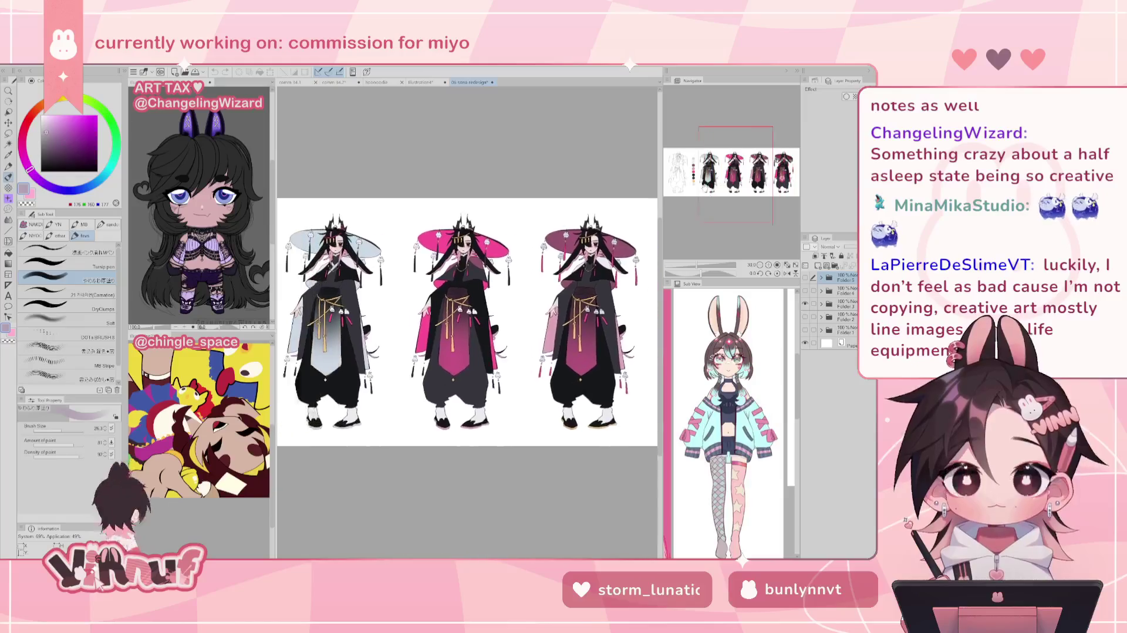
pyautogui.moveTo(467, 326)
pyautogui.mouseDown()
pyautogui.moveTo(477, 327)
pyautogui.moveTo(481, 305)
pyautogui.moveTo(411, 312)
pyautogui.moveTo(435, 364)
pyautogui.mouseUp()
pyautogui.scroll(2, 394, 305)
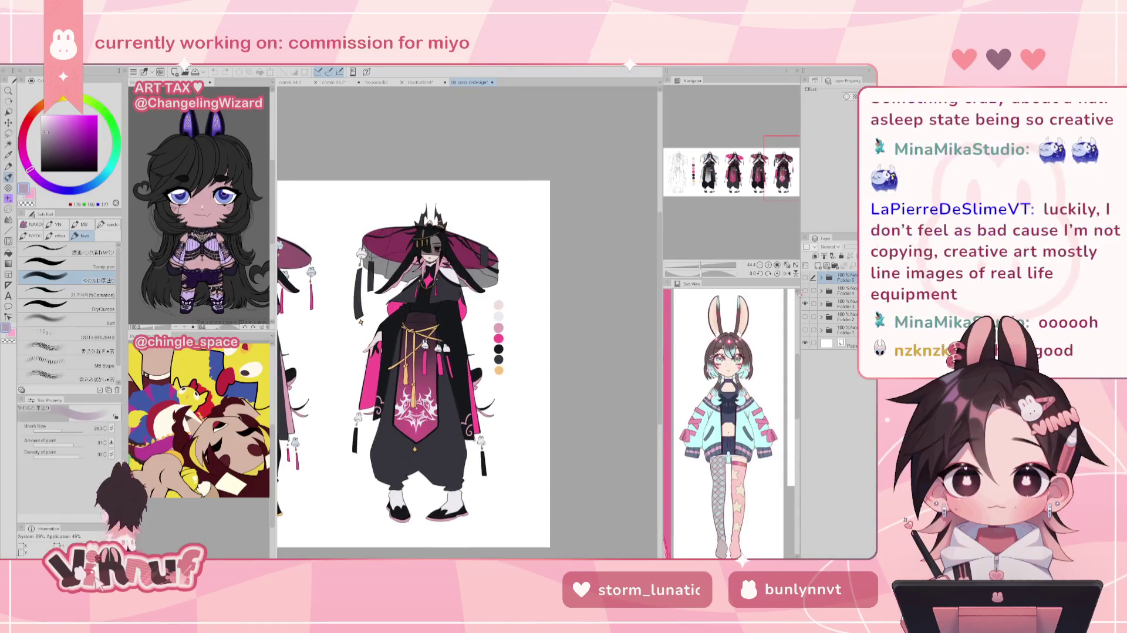
# Show Folder 4 instead of Folder 3 and zoom in on the back-view figures.
pyautogui.click(805, 303)
pyautogui.click(805, 291)
pyautogui.moveTo(711, 170)
pyautogui.mouseDown()
pyautogui.moveTo(758, 168)
pyautogui.moveTo(722, 168)
pyautogui.mouseUp()
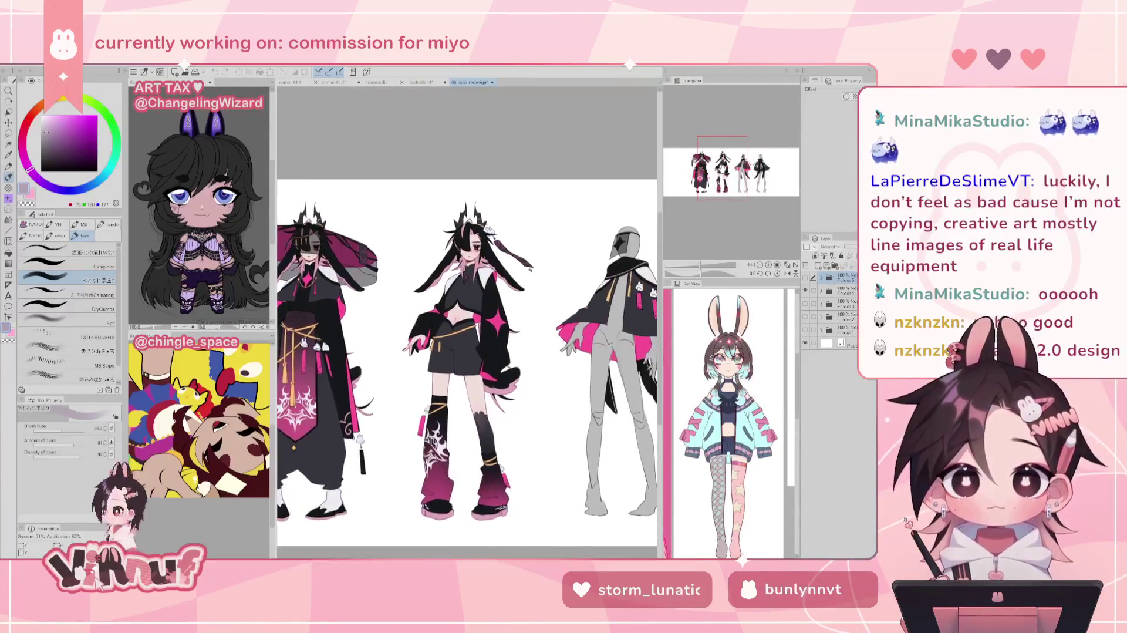
pyautogui.scroll(1, 556, 390)
pyautogui.scroll(1, 557, 389)
pyautogui.scroll(1, 557, 389)
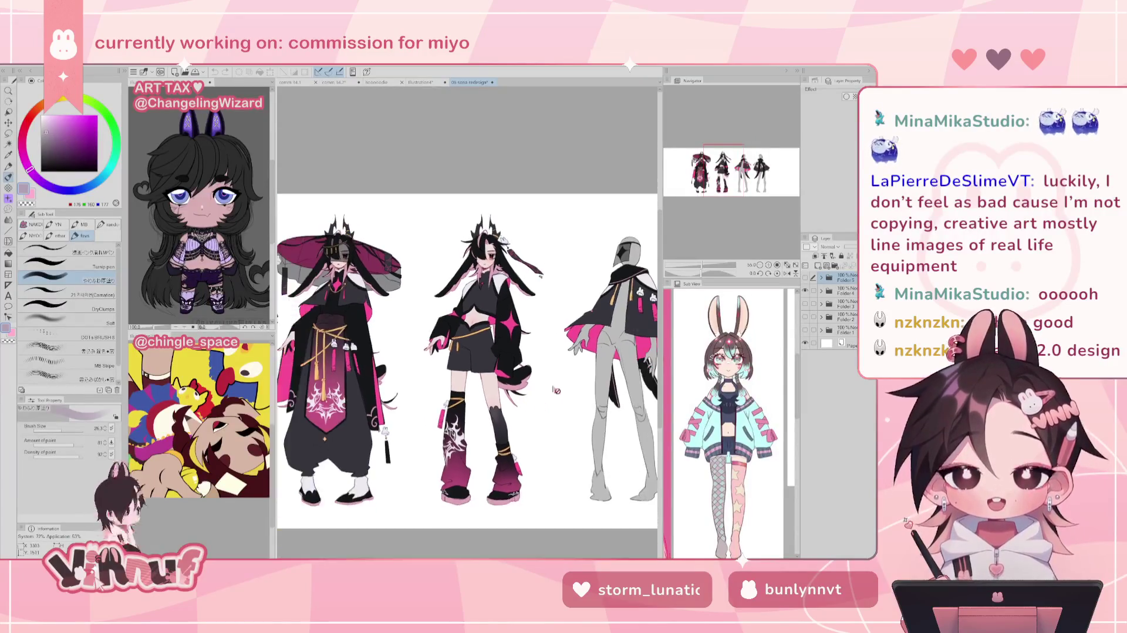
pyautogui.scroll(1, 731, 175)
pyautogui.scroll(-1, 731, 174)
pyautogui.scroll(1, 731, 174)
pyautogui.moveTo(731, 174); pyautogui.dragTo(729, 175)
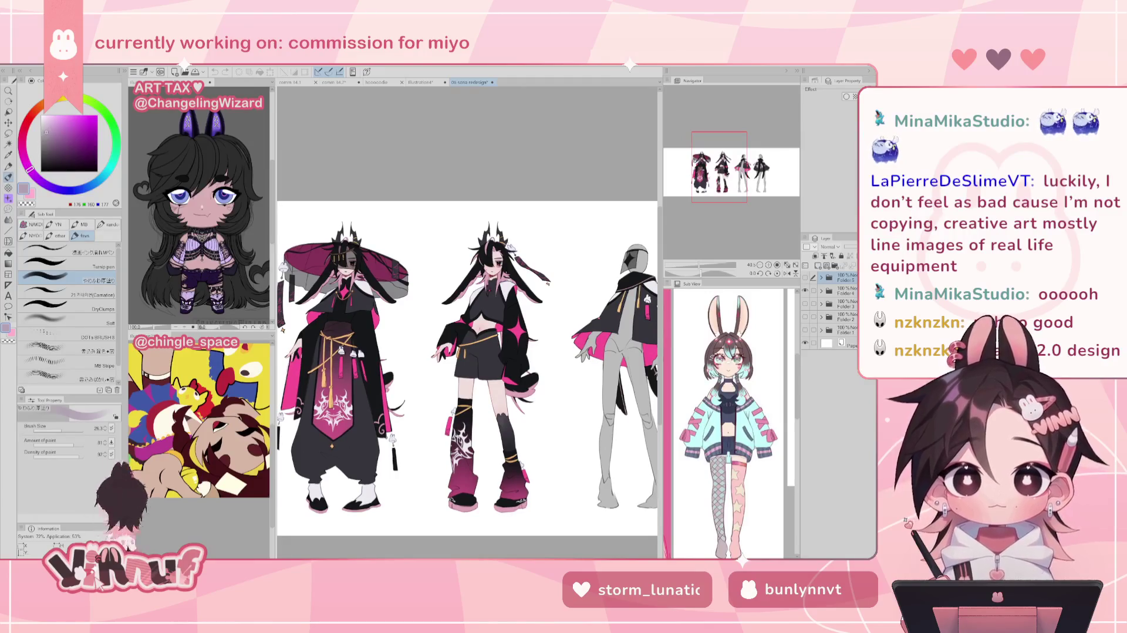